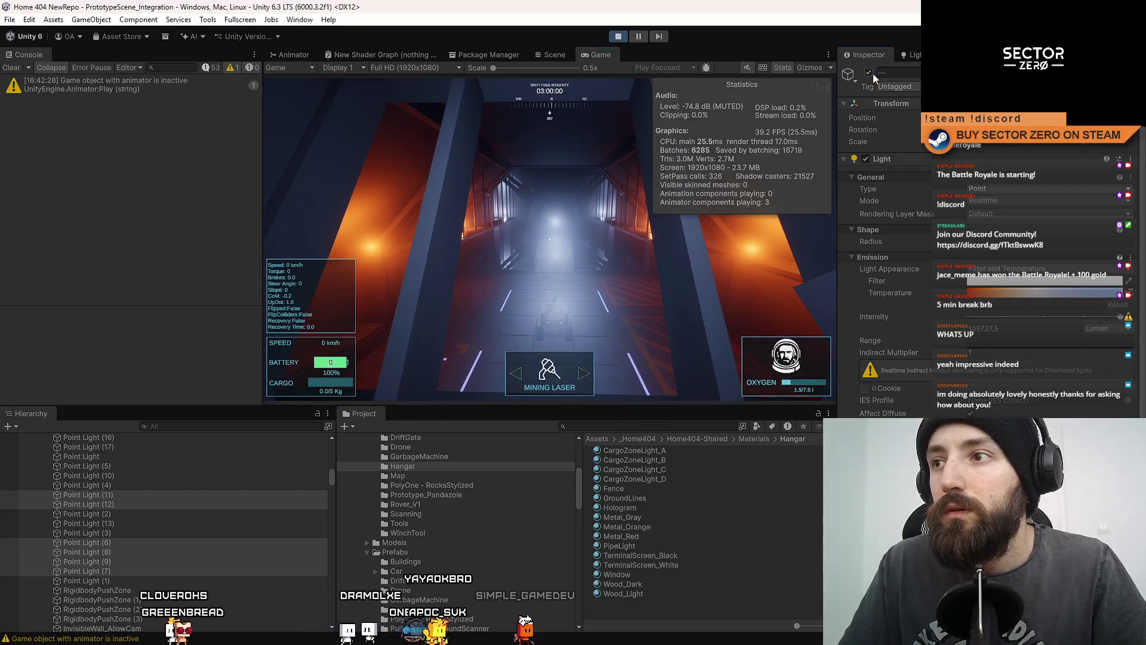
- Toggle the hangar point lights off and on repeatedly to compare frame rate, leaving them on
{"action": "left_click", "coordinate": [873, 73]}
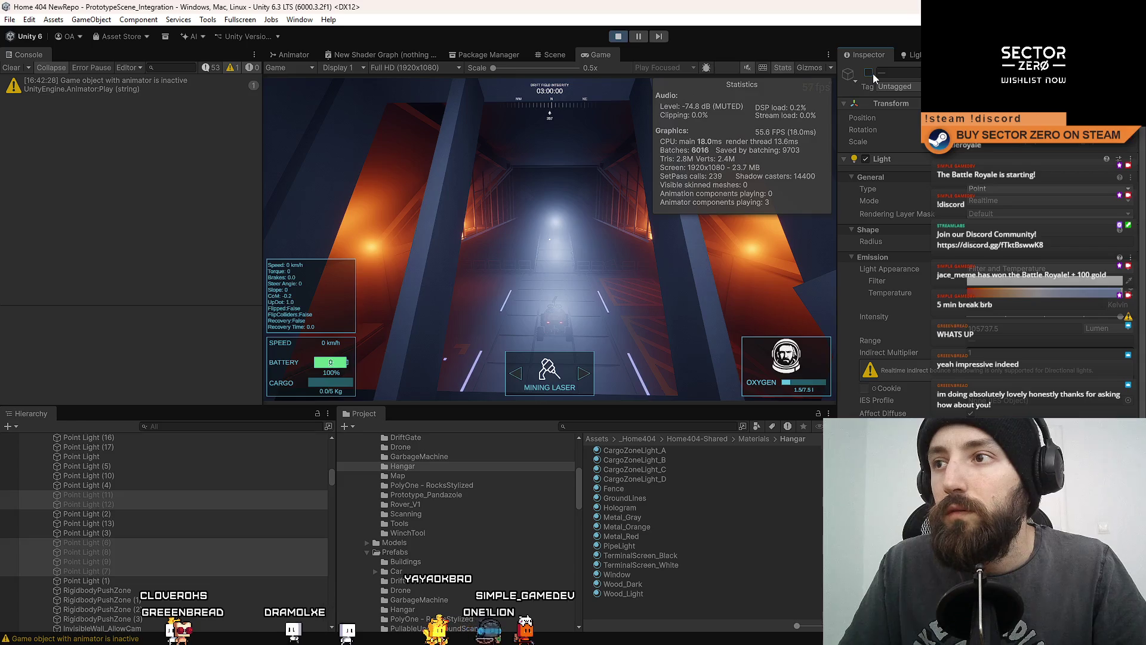
{"action": "left_click", "coordinate": [873, 73]}
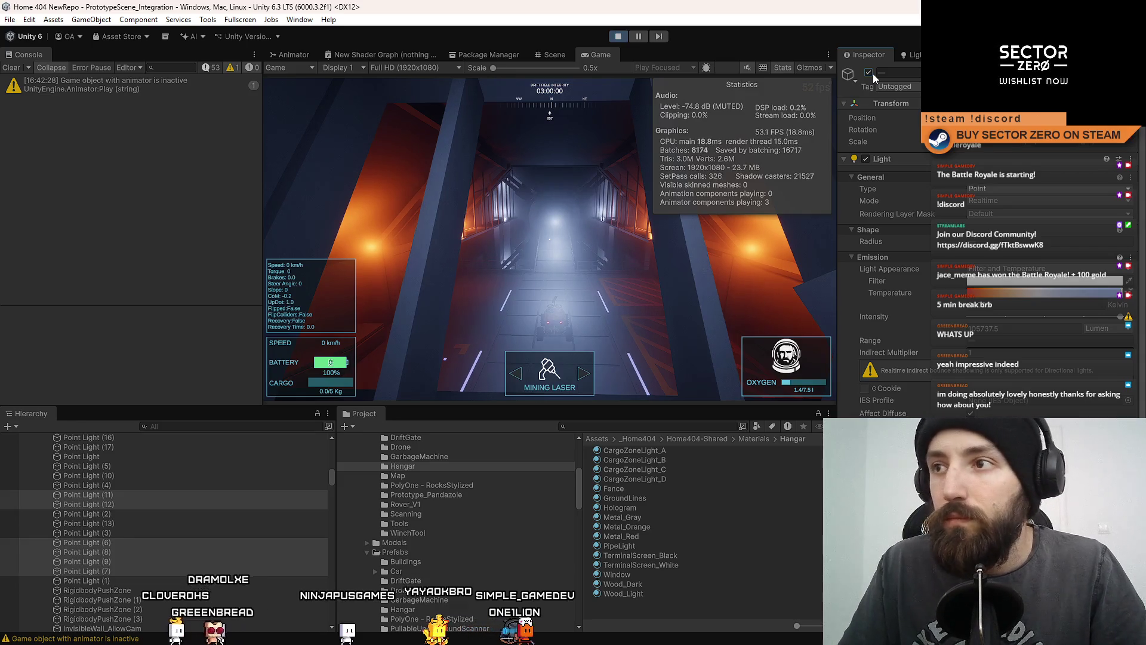
{"action": "left_click", "coordinate": [873, 73]}
{"action": "left_click", "coordinate": [873, 73]}
{"action": "left_click", "coordinate": [873, 74]}
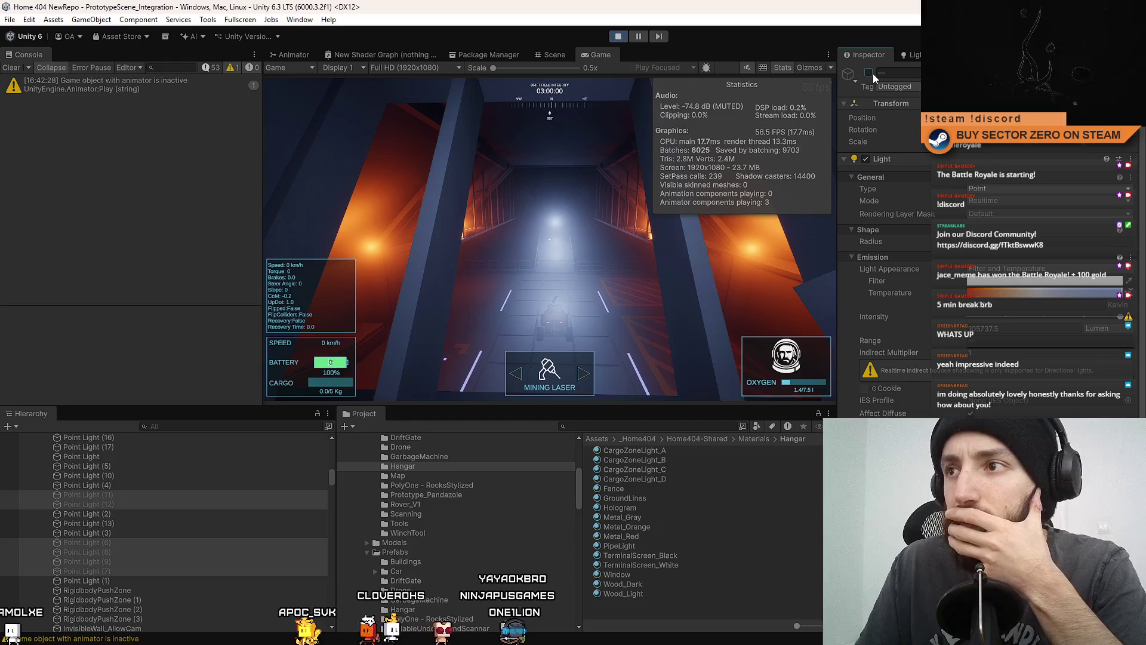
{"action": "left_click", "coordinate": [870, 73]}
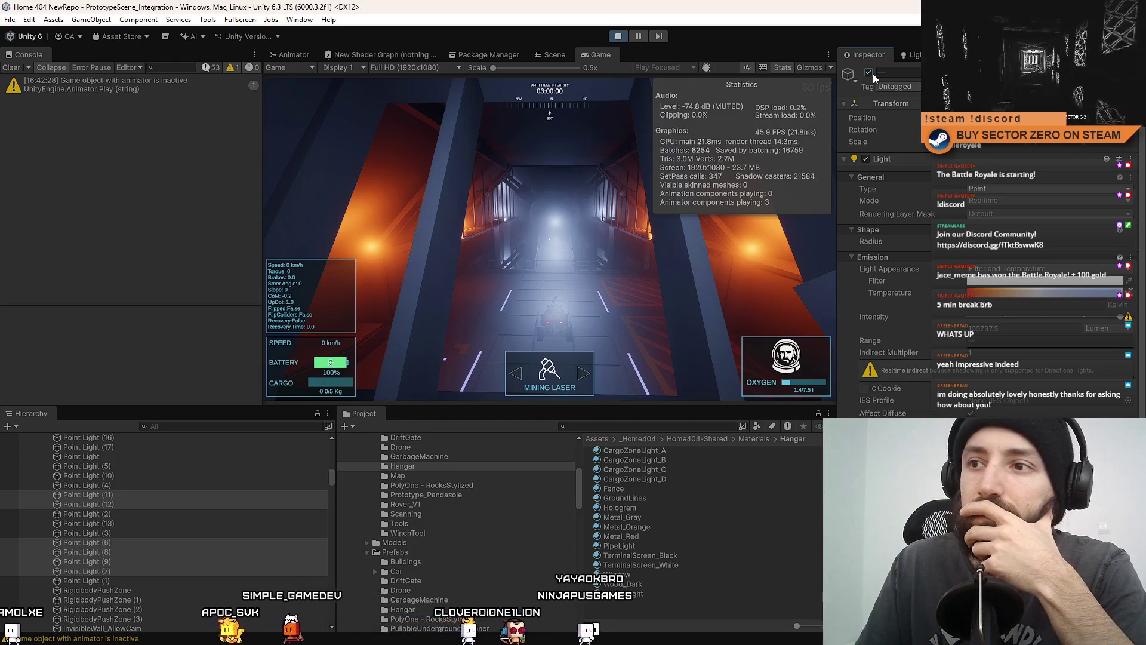
{"action": "left_click", "coordinate": [873, 73]}
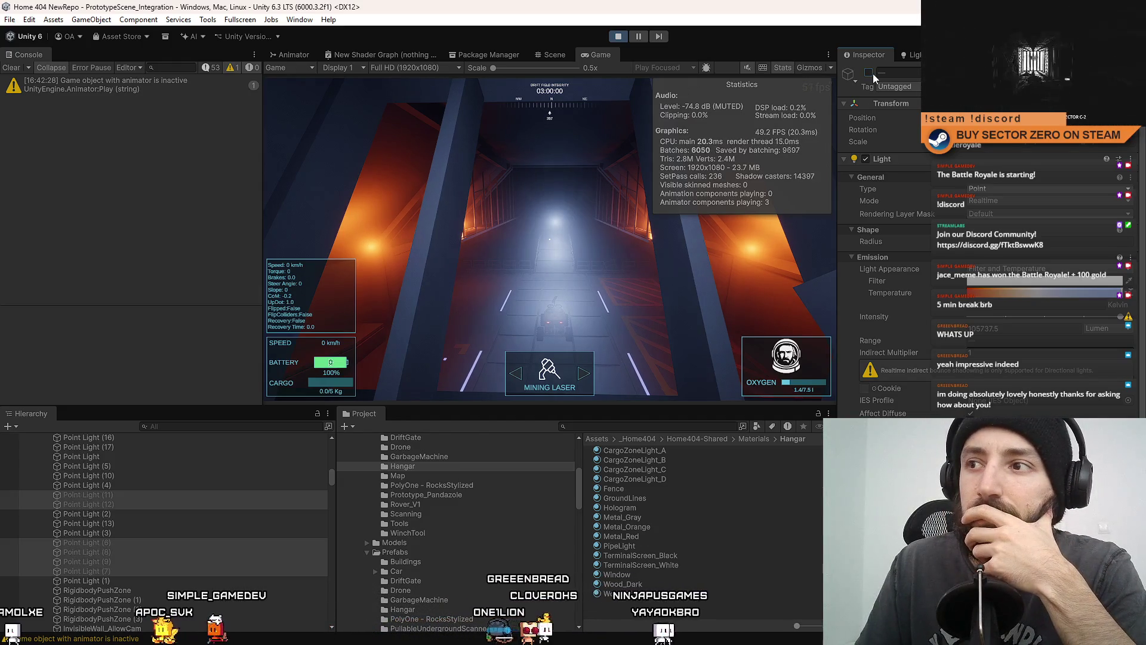
{"action": "left_click", "coordinate": [873, 74]}
{"action": "left_click", "coordinate": [873, 73]}
{"action": "left_click", "coordinate": [872, 74]}
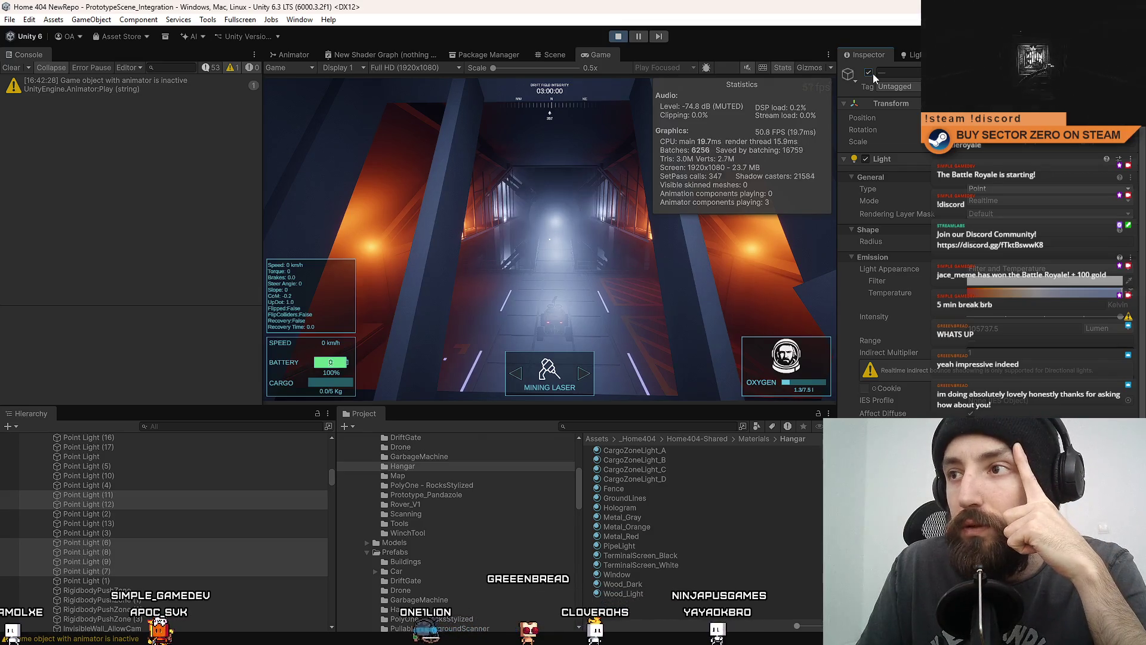
{"action": "left_click", "coordinate": [873, 74]}
{"action": "left_click", "coordinate": [873, 73]}
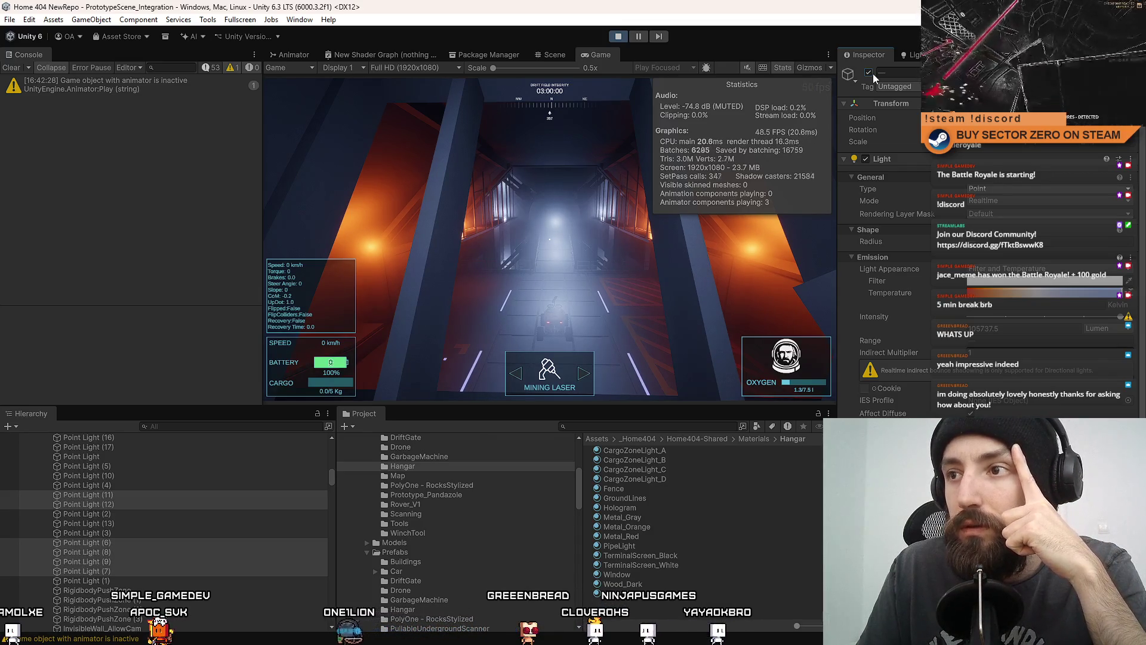
{"action": "left_click", "coordinate": [873, 73]}
{"action": "left_click", "coordinate": [873, 74]}
{"action": "left_click", "coordinate": [873, 74]}
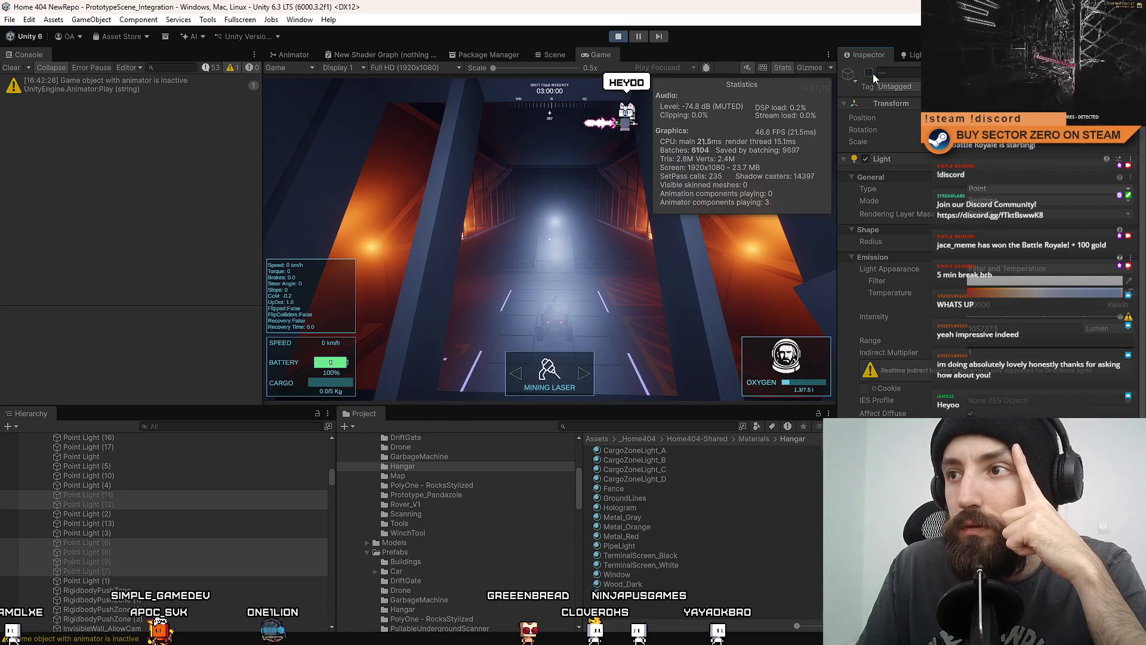
{"action": "left_click", "coordinate": [873, 74]}
{"action": "left_click", "coordinate": [873, 73]}
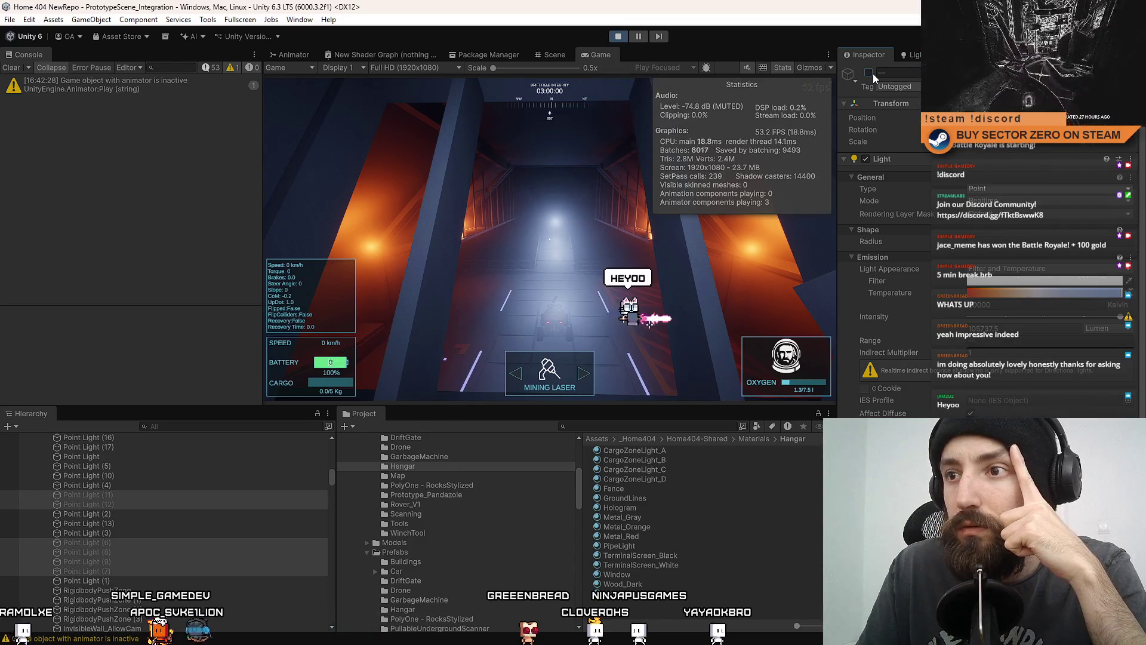
{"action": "left_click", "coordinate": [873, 74]}
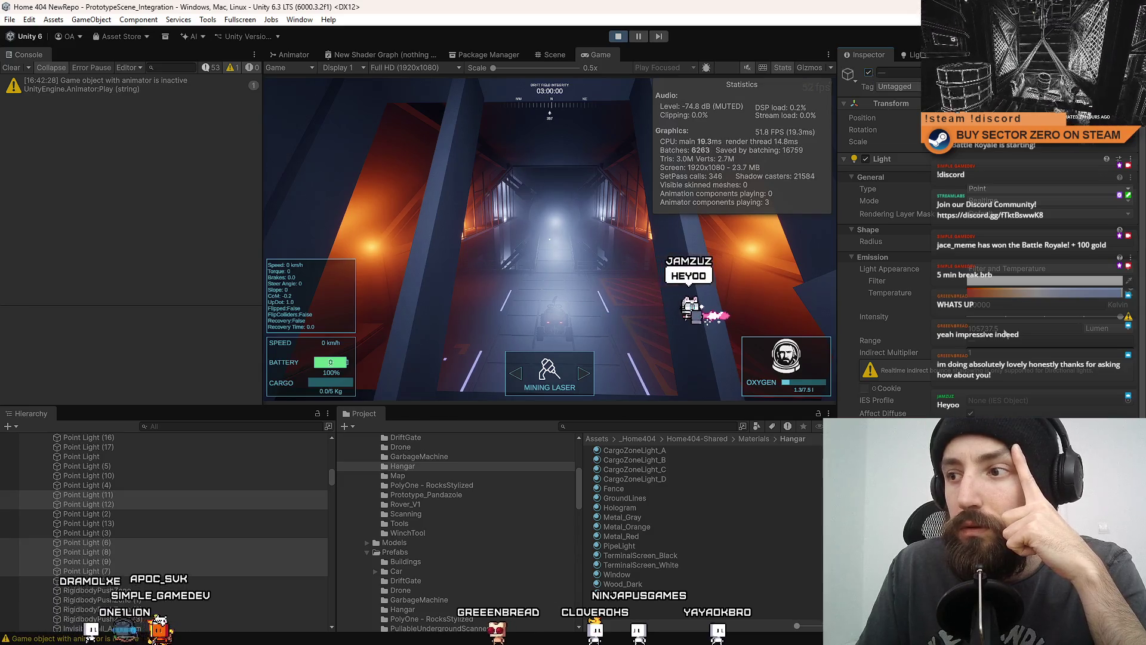
- Review the light's Volumetrics and Shadows settings, then orbit the hangar in the Scene view
{"action": "scroll", "coordinate": [883, 239], "scroll_direction": "down", "scroll_amount": 4}
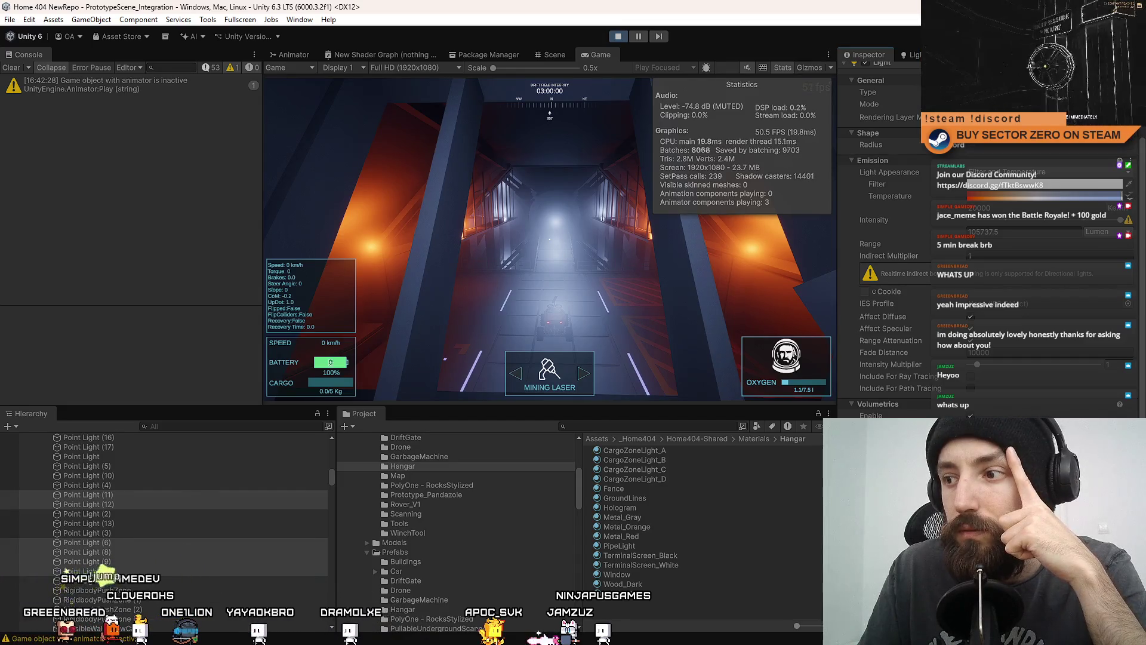
{"action": "scroll", "coordinate": [884, 239], "scroll_direction": "down", "scroll_amount": 5}
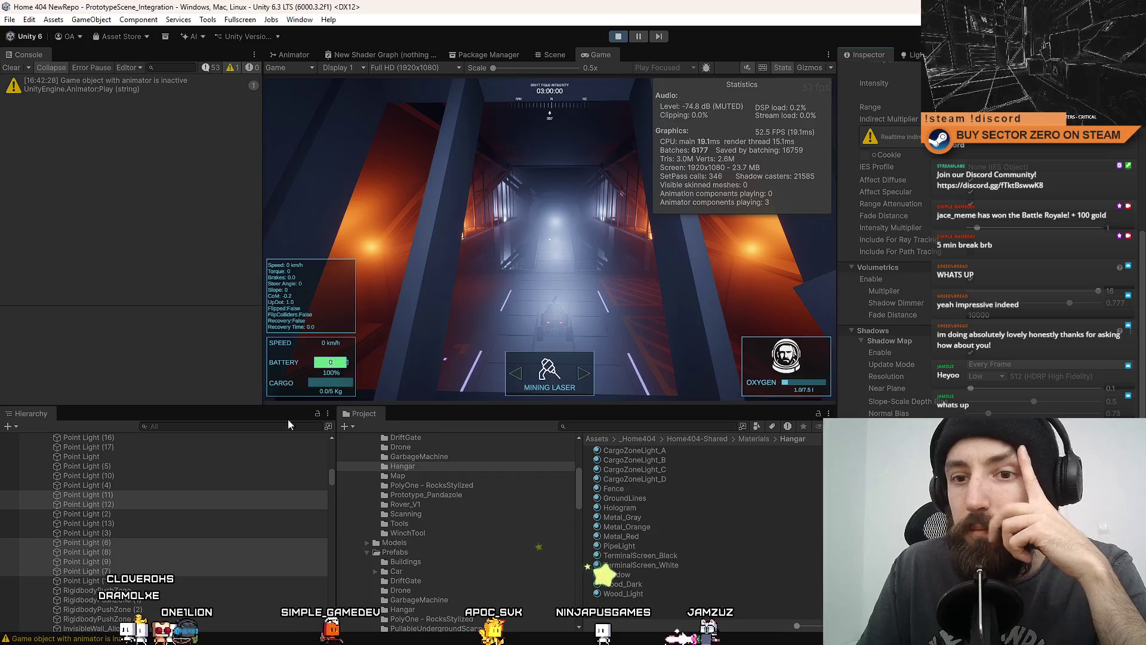
{"action": "left_click", "coordinate": [551, 54]}
{"action": "mouse_move", "coordinate": [412, 281]}
{"action": "left_mouse_down"}
{"action": "mouse_move", "coordinate": [424, 303]}
{"action": "mouse_move", "coordinate": [472, 221]}
{"action": "mouse_move", "coordinate": [496, 267]}
{"action": "mouse_move", "coordinate": [533, 240]}
{"action": "left_mouse_up"}
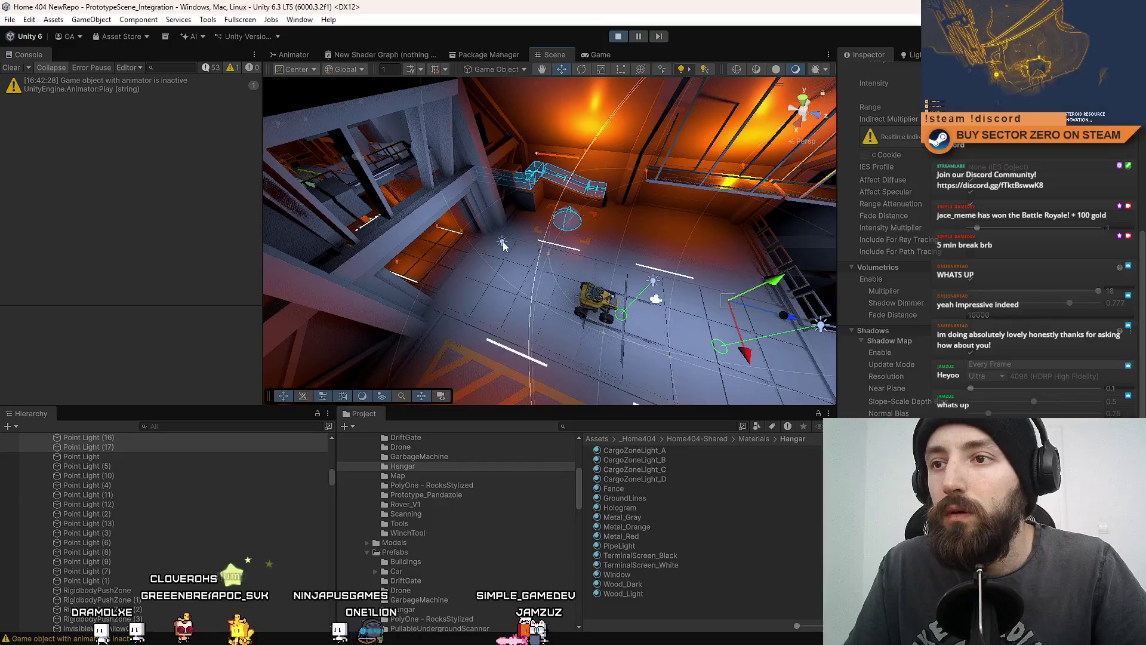
{"action": "scroll", "coordinate": [503, 245], "scroll_direction": "up", "scroll_amount": 8}
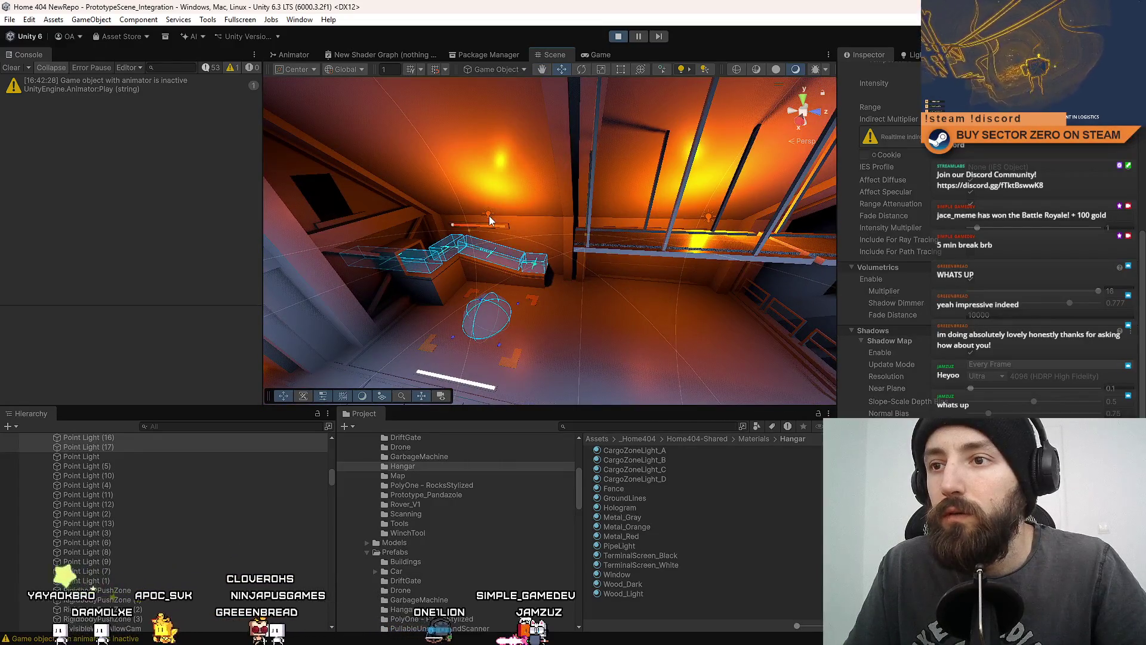
{"action": "mouse_move", "coordinate": [489, 216]}
{"action": "left_mouse_down"}
{"action": "mouse_move", "coordinate": [555, 215]}
{"action": "mouse_move", "coordinate": [494, 150]}
{"action": "mouse_move", "coordinate": [464, 279]}
{"action": "mouse_move", "coordinate": [522, 238]}
{"action": "mouse_move", "coordinate": [578, 259]}
{"action": "mouse_move", "coordinate": [708, 204]}
{"action": "mouse_move", "coordinate": [564, 93]}
{"action": "left_mouse_up"}
{"action": "left_click", "coordinate": [591, 55]}
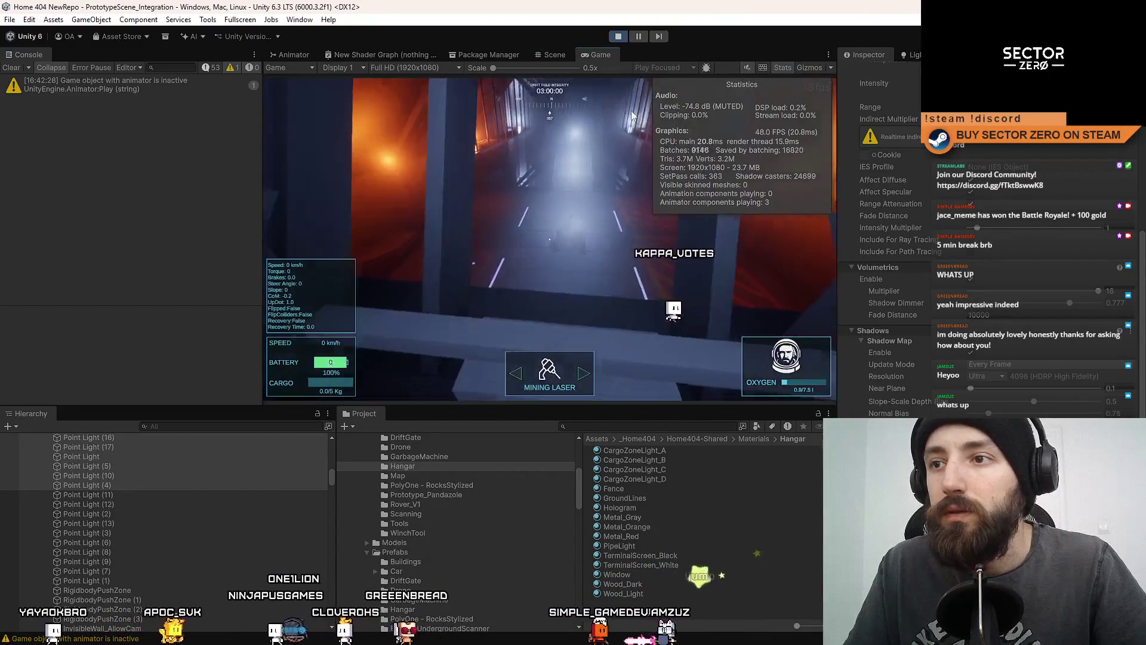
{"action": "scroll", "coordinate": [884, 239], "scroll_direction": "up", "scroll_amount": 5}
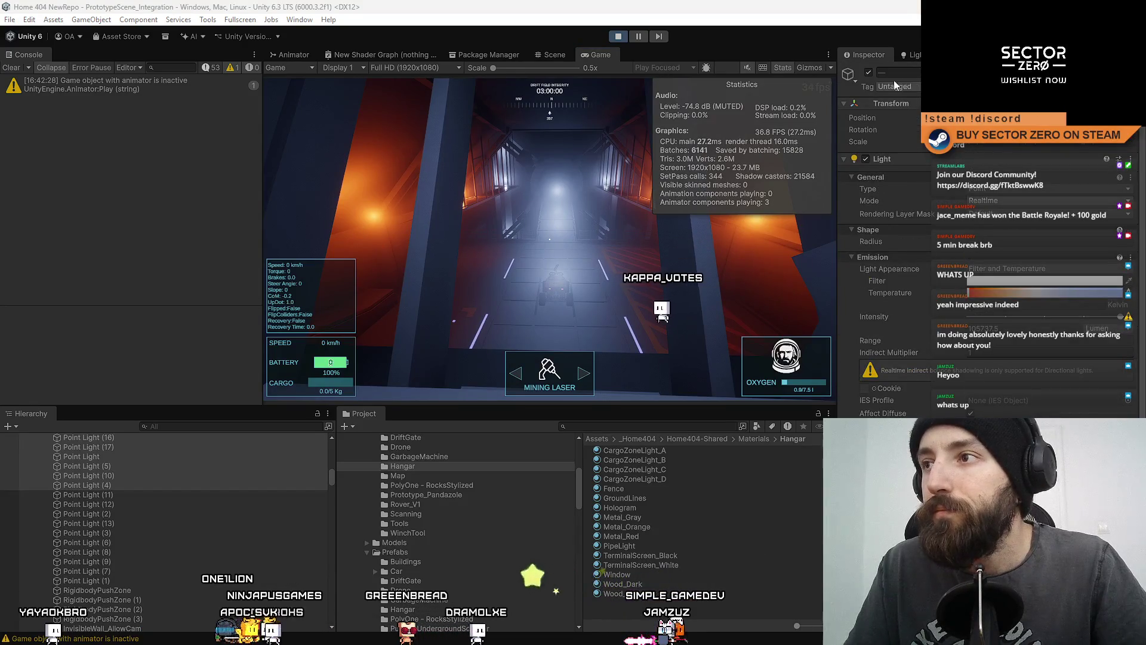
{"action": "left_click", "coordinate": [868, 72]}
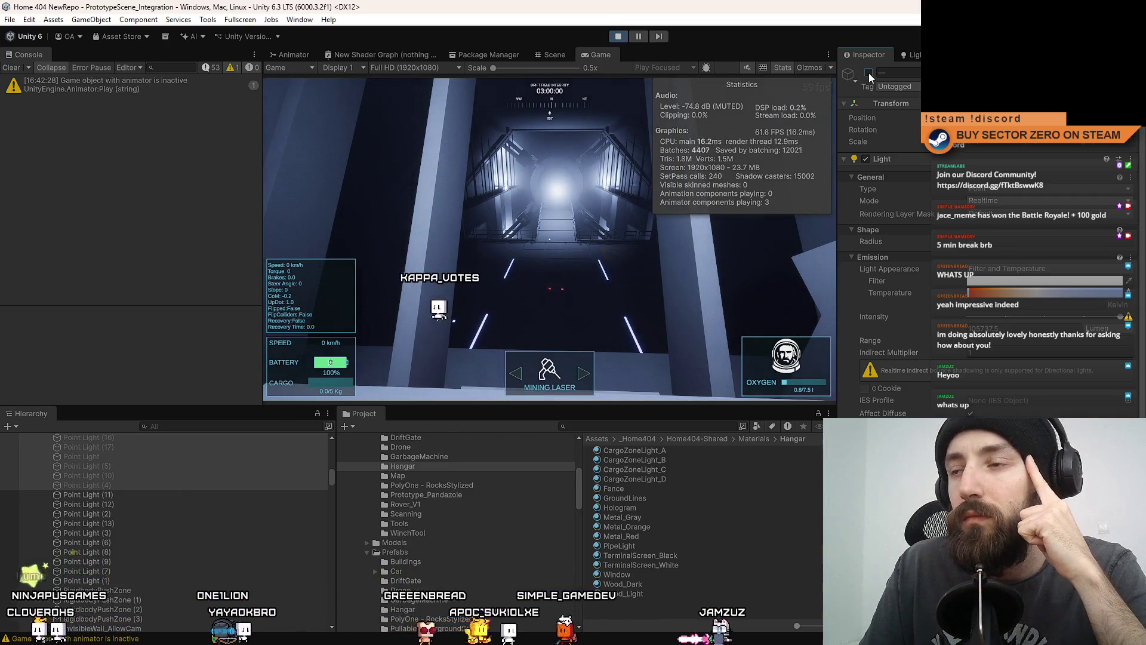
{"action": "left_click", "coordinate": [868, 73]}
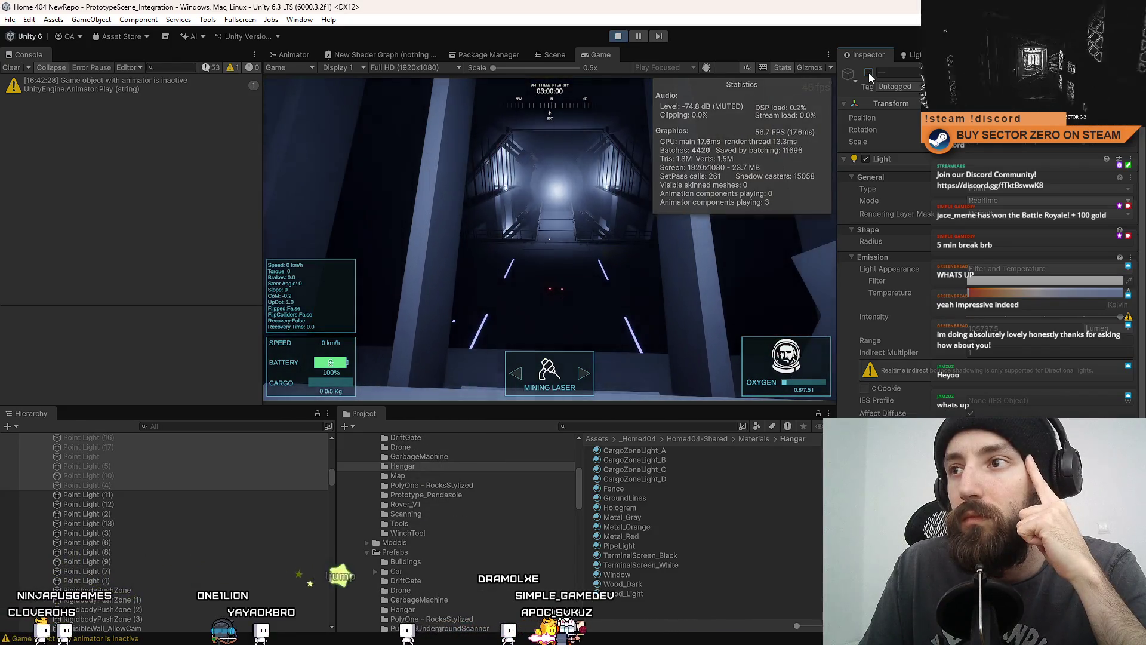
{"action": "scroll", "coordinate": [985, 365], "scroll_direction": "down", "scroll_amount": 8}
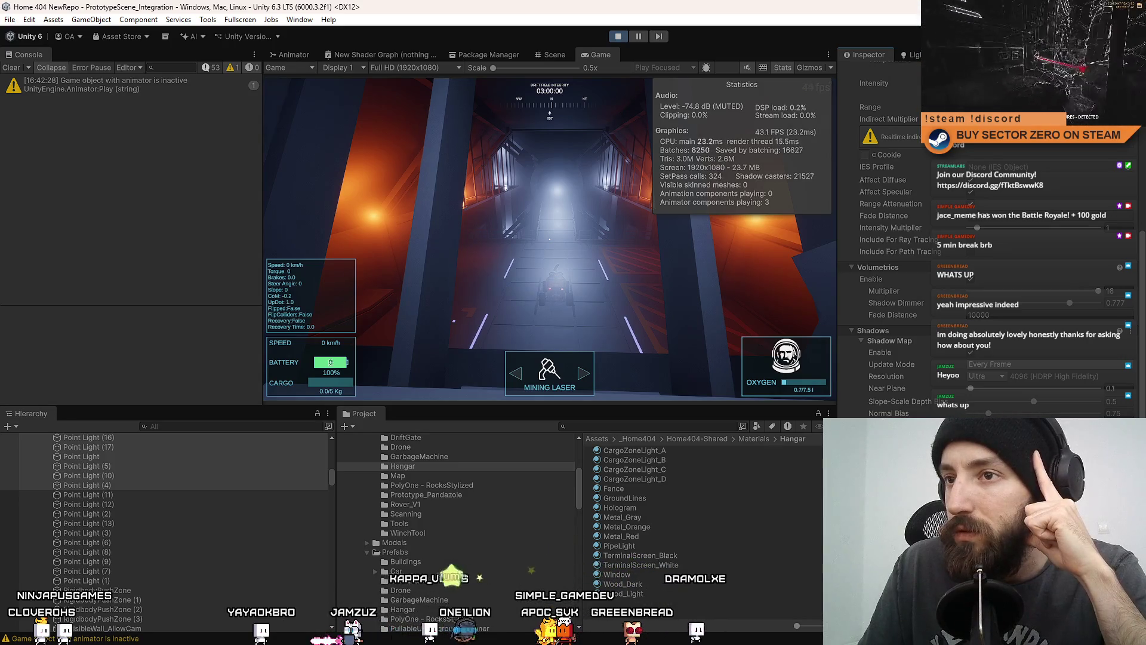
{"action": "left_click", "coordinate": [972, 353]}
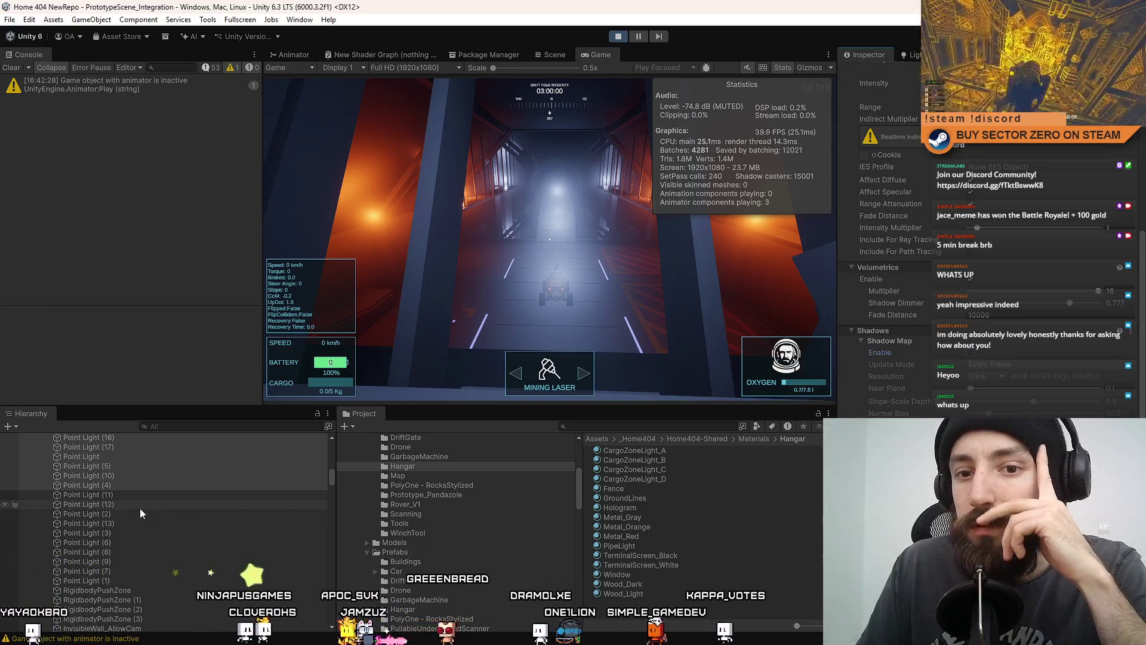
{"action": "scroll", "coordinate": [120, 583], "scroll_direction": "up", "scroll_amount": 3}
{"action": "left_click", "coordinate": [119, 499], "text": "shift"}
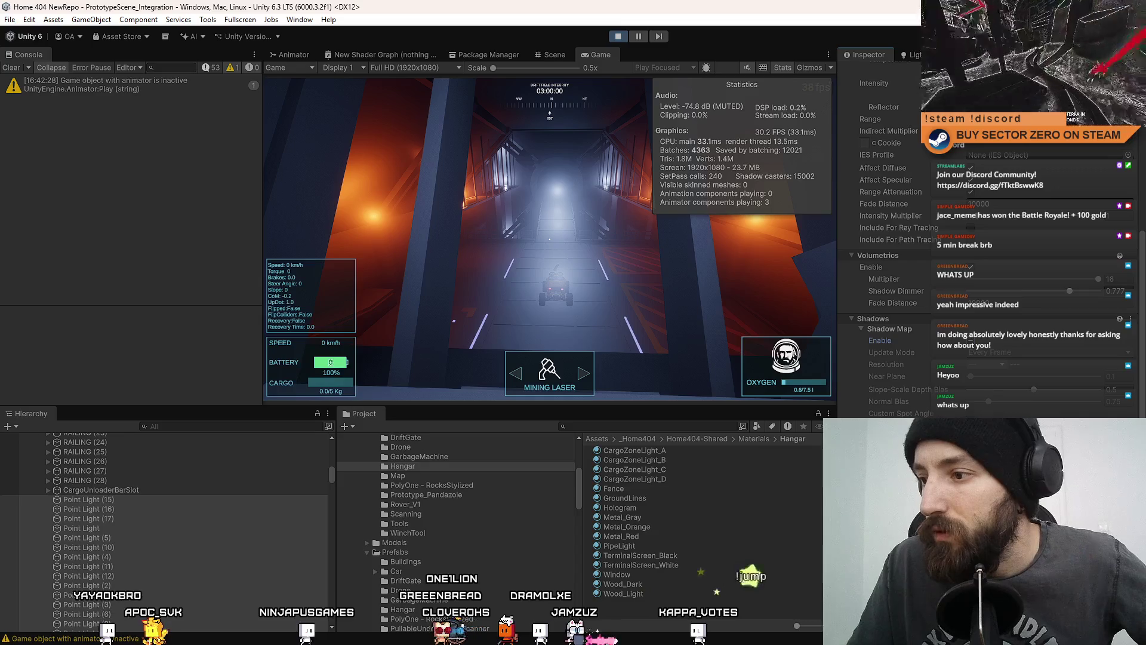
{"action": "scroll", "coordinate": [884, 239], "scroll_direction": "up", "scroll_amount": 1}
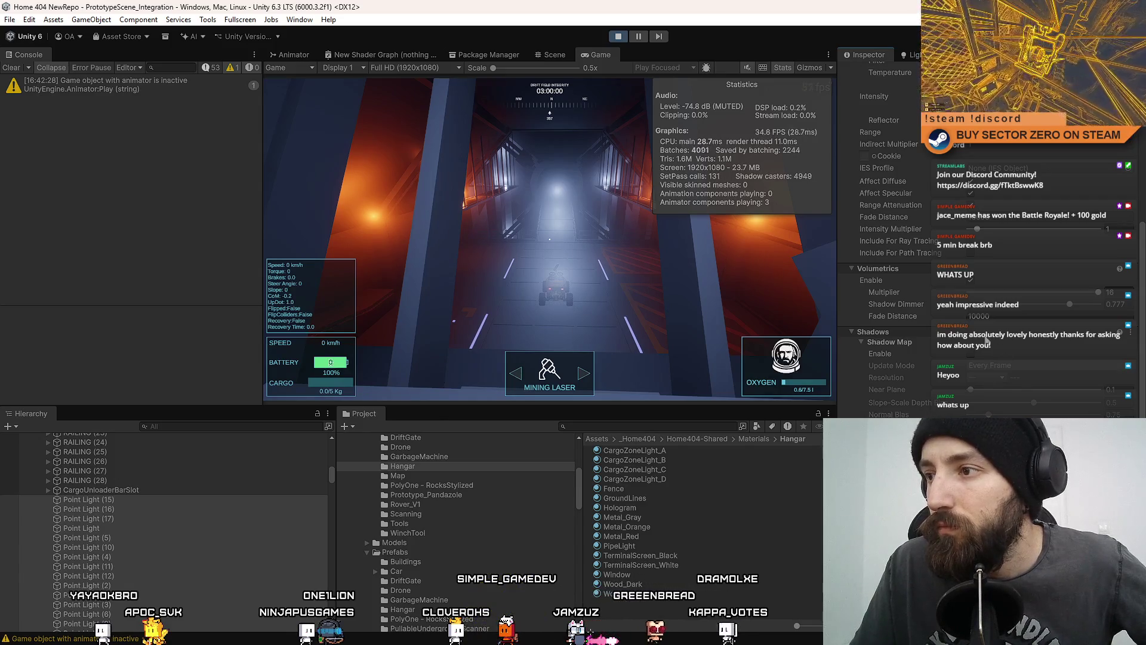
{"action": "left_click", "coordinate": [971, 354]}
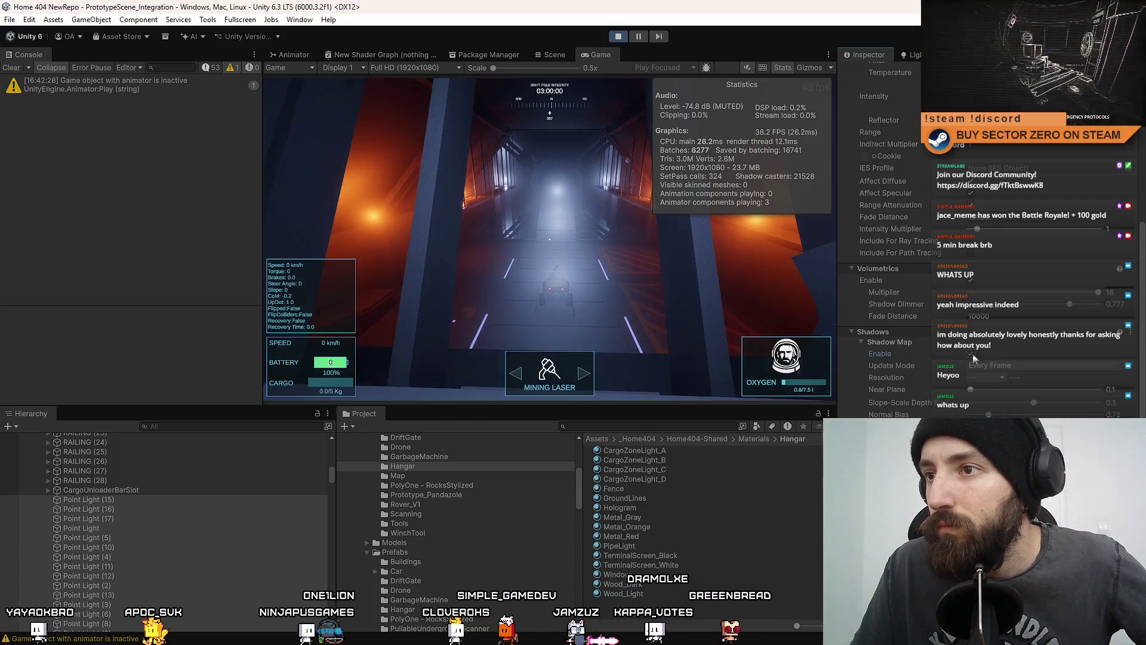
{"action": "left_click", "coordinate": [971, 354]}
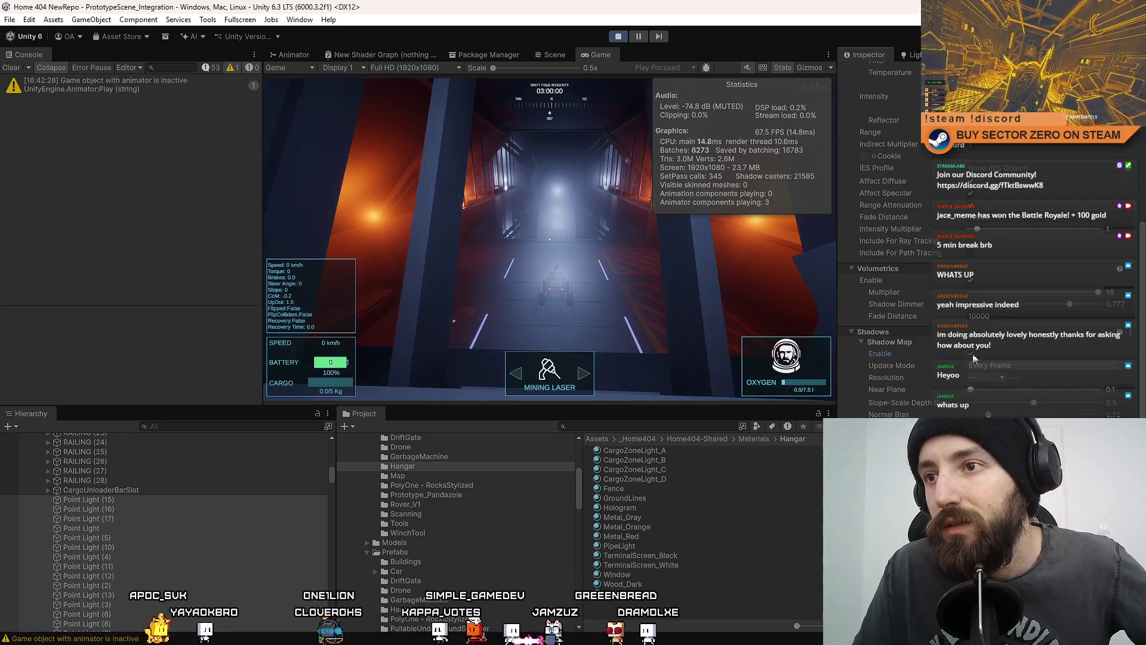
{"action": "left_click", "coordinate": [973, 354]}
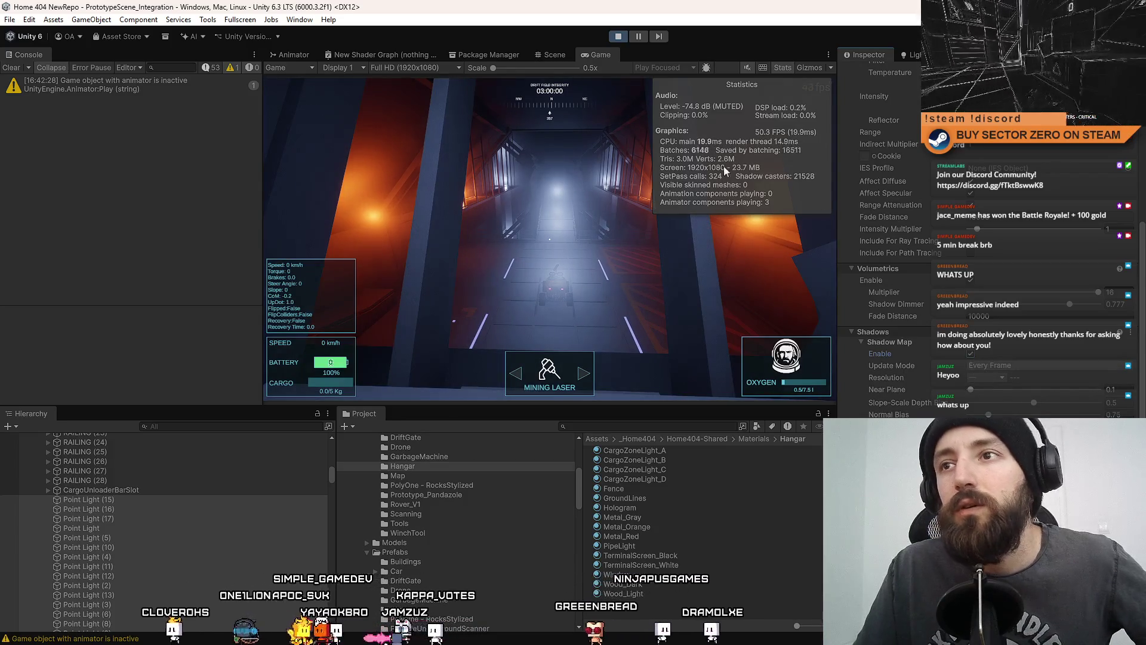
- Fly and orbit the Scene camera to a new viewpoint inside the hangar
{"action": "left_click", "coordinate": [555, 55]}
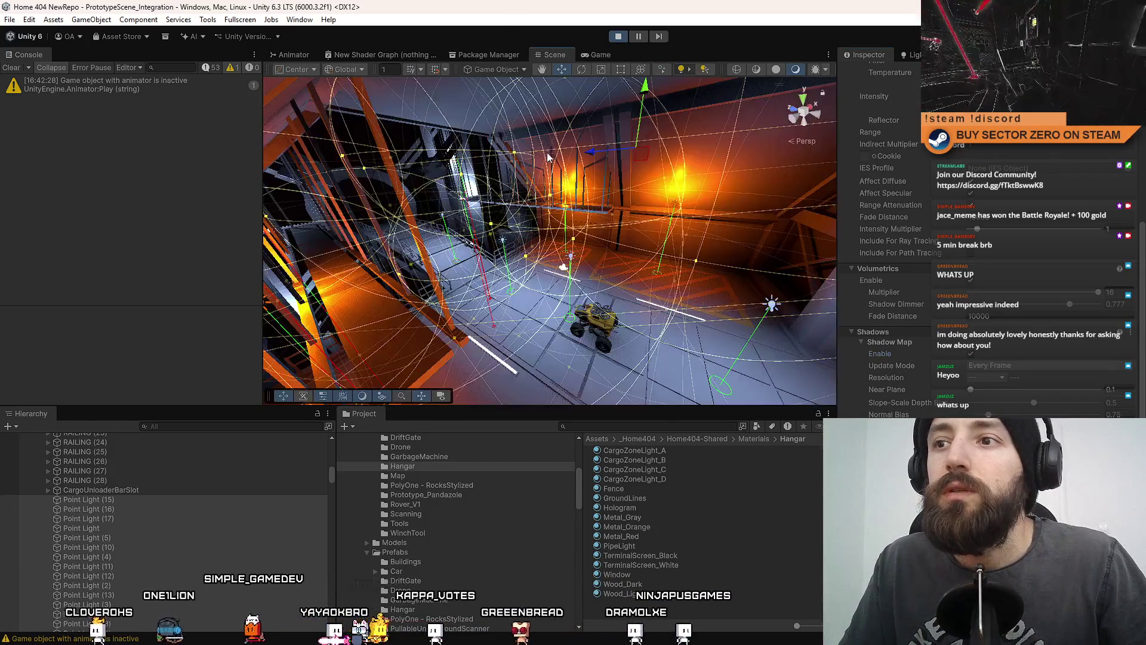
{"action": "left_click_drag", "start_coordinate": [618, 174], "coordinate": [483, 196]}
{"action": "left_click_drag", "start_coordinate": [588, 183], "coordinate": [292, 269]}
{"action": "scroll", "coordinate": [160, 538], "scroll_direction": "down", "scroll_amount": 3}
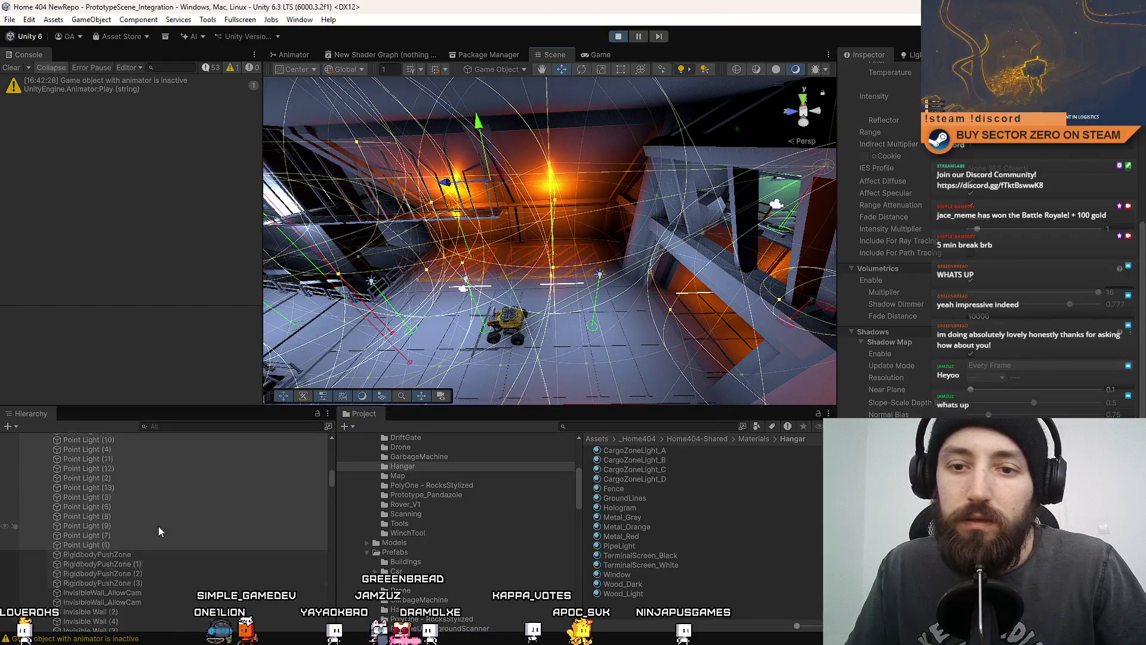
{"action": "scroll", "coordinate": [160, 538], "scroll_direction": "up", "scroll_amount": 3}
- Move Point Light (1) above Point Light (15) in the Hierarchy
{"action": "left_click", "coordinate": [141, 500]}
{"action": "scroll", "coordinate": [1067, 290], "scroll_direction": "up", "scroll_amount": 3}
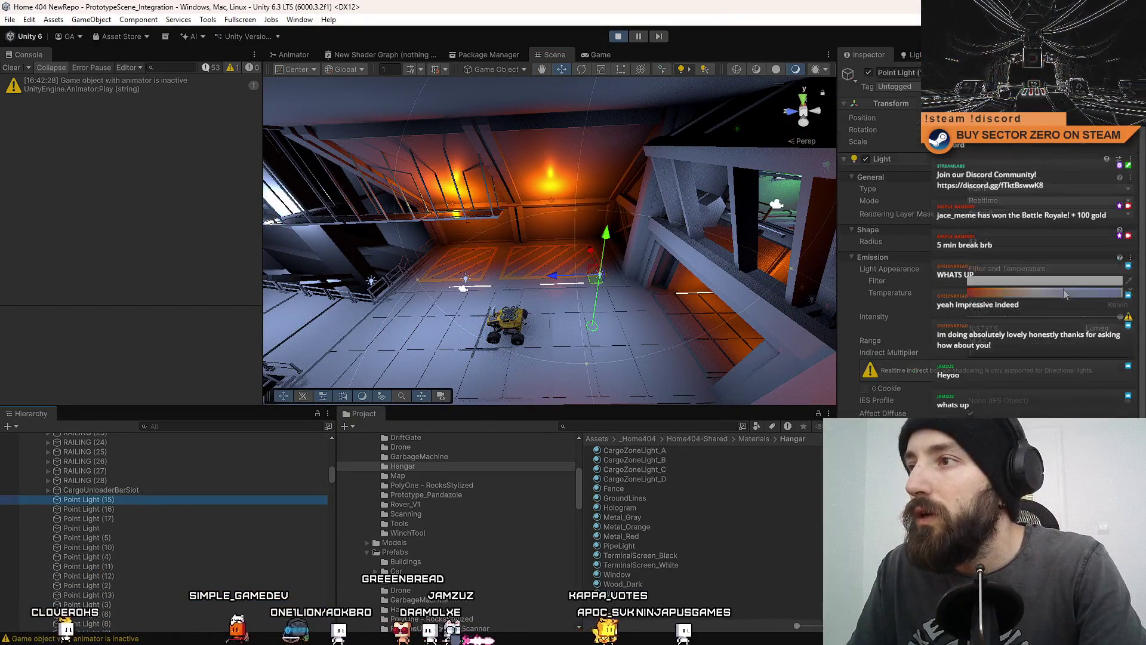
{"action": "key", "text": "Down"}
{"action": "key", "text": "Down"}
{"action": "key", "text": "Down"}
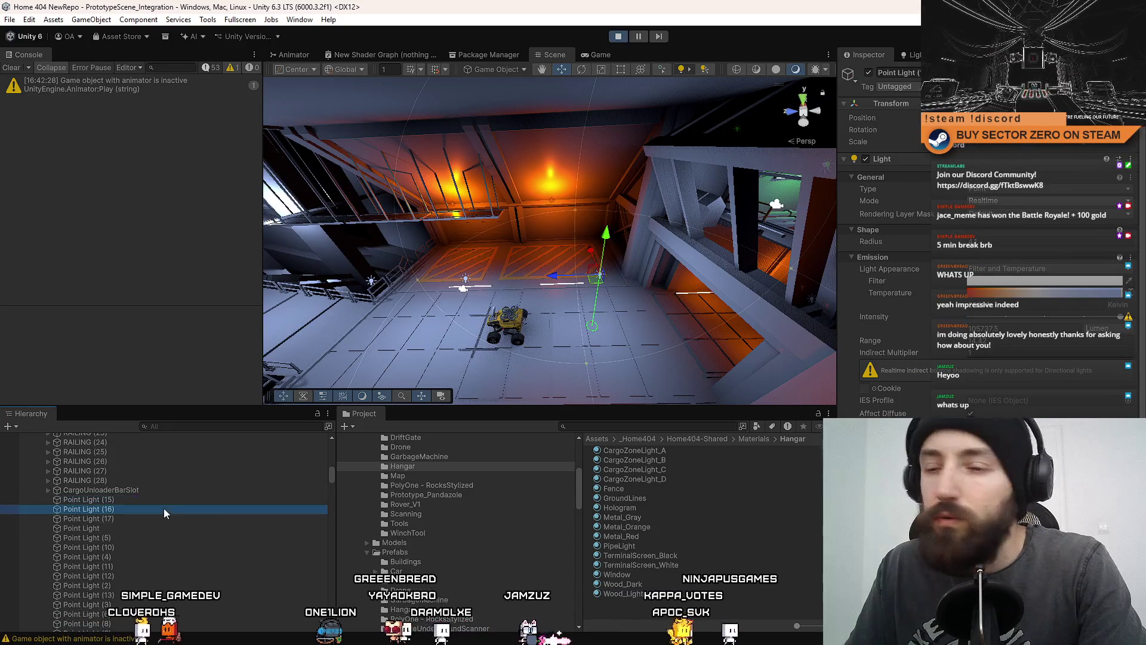
{"action": "key", "text": "Down"}
{"action": "key", "text": "Down"}
{"action": "key", "text": "Down"}
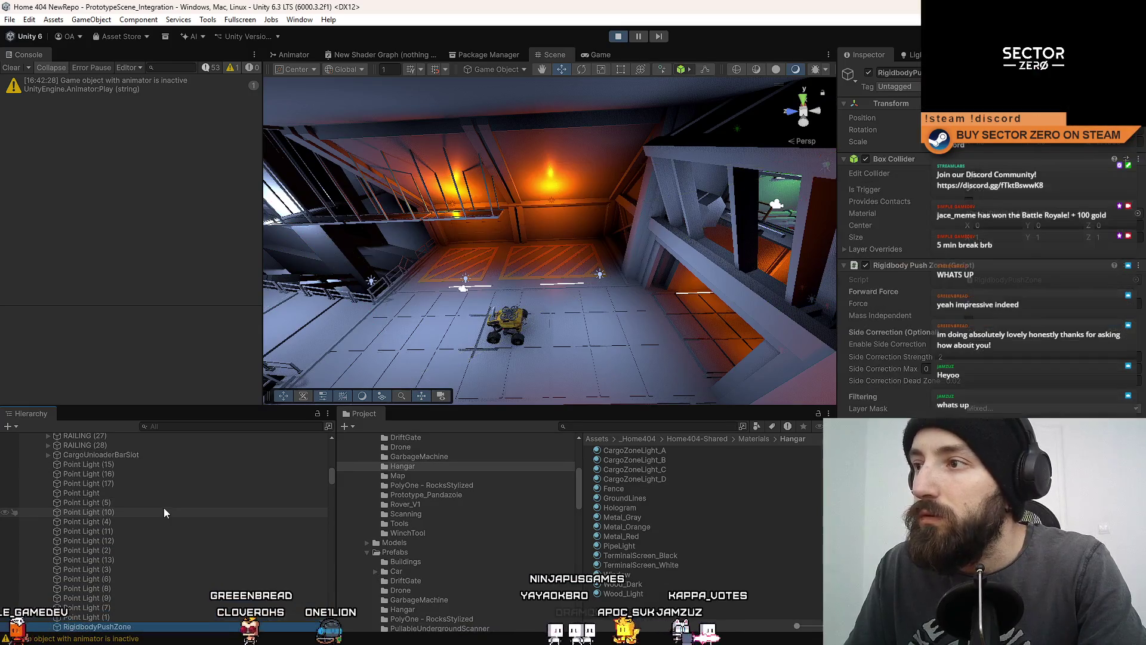
{"action": "left_click_drag", "start_coordinate": [111, 623], "coordinate": [138, 462]}
- Range-select the point lights from Point Light (15) down and return to the Game view
{"action": "left_click", "coordinate": [131, 474]}
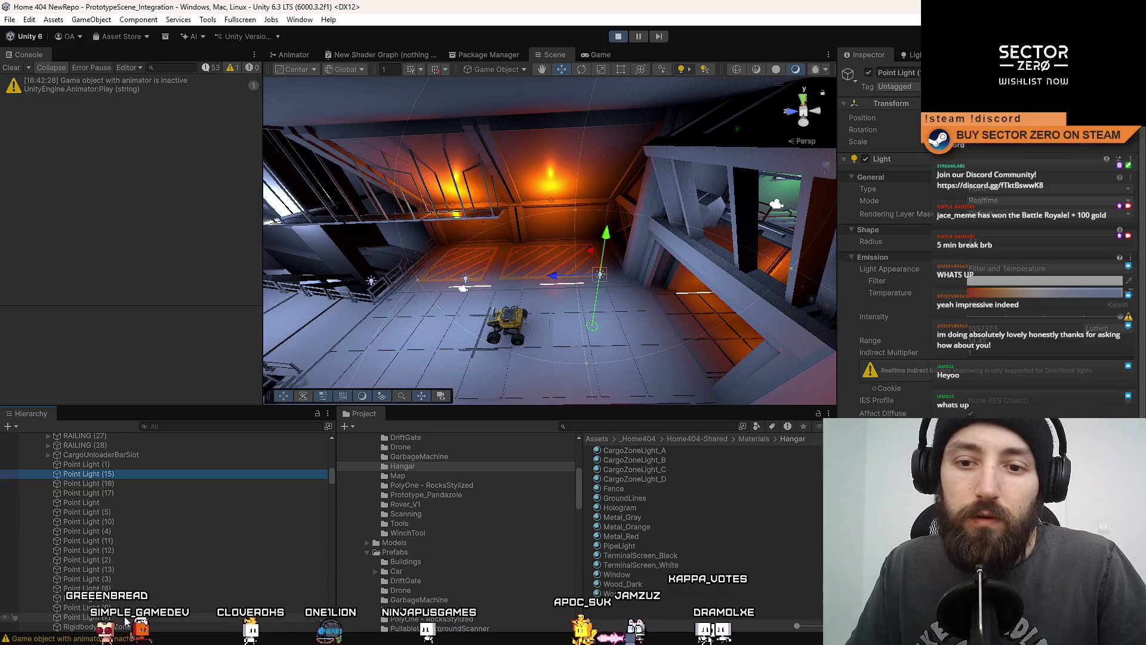
{"action": "left_click", "coordinate": [89, 626], "text": "shift"}
{"action": "left_click", "coordinate": [589, 56]}
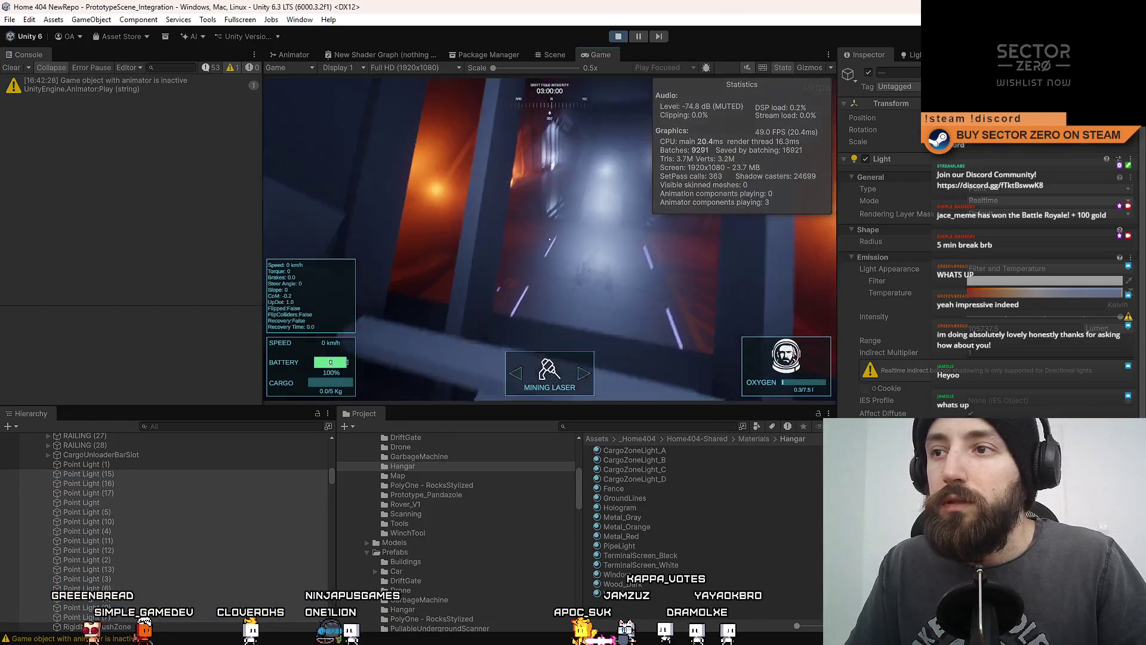
{"action": "scroll", "coordinate": [884, 269], "scroll_direction": "down", "scroll_amount": 8}
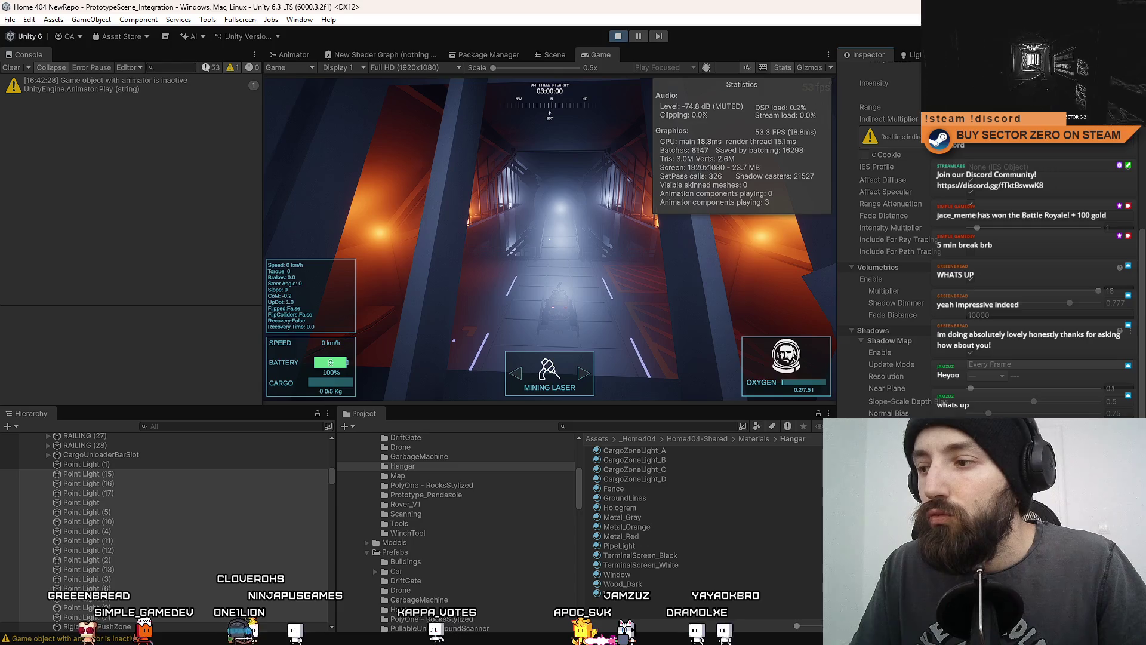
{"action": "left_click", "coordinate": [970, 353]}
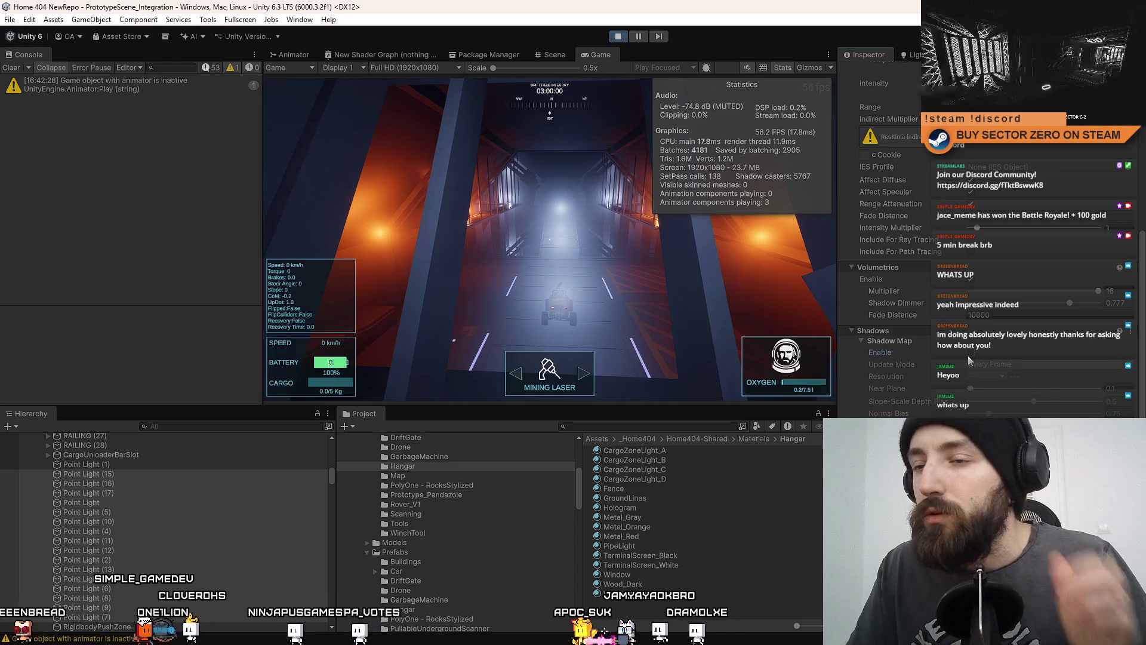
{"action": "left_click", "coordinate": [969, 356]}
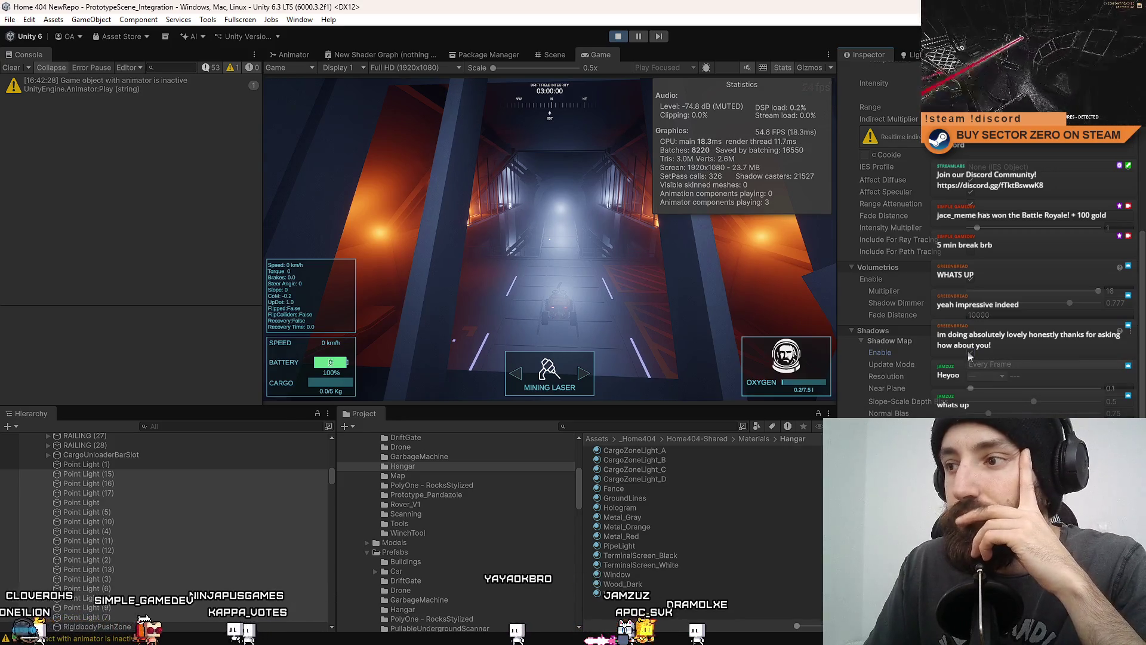
{"action": "left_click", "coordinate": [970, 279]}
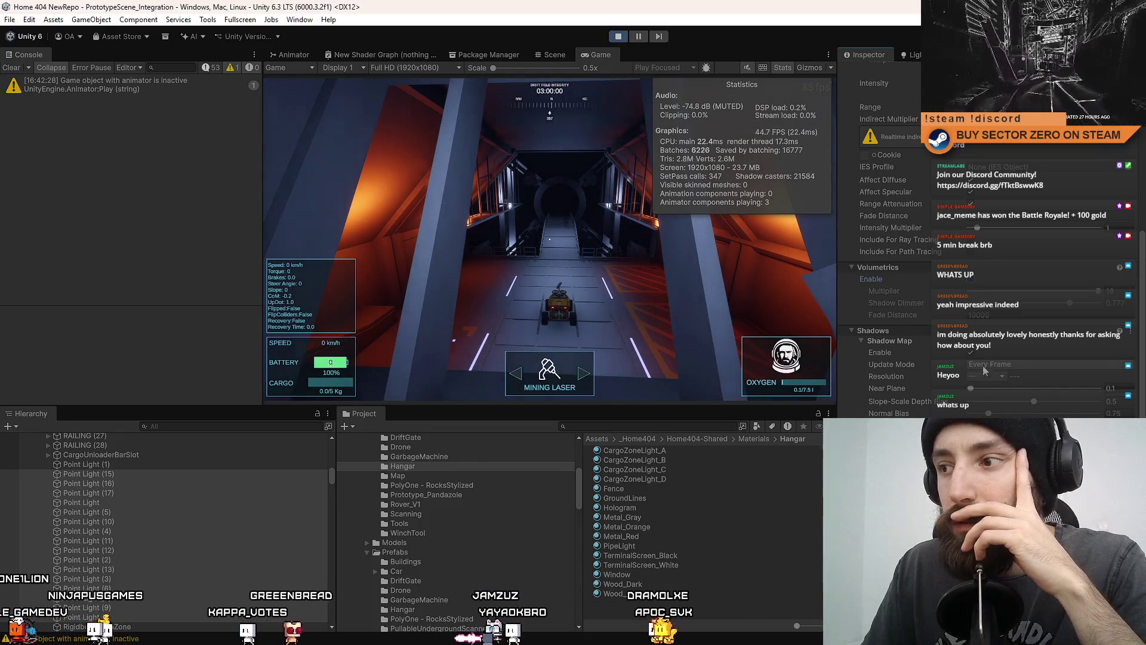
{"action": "left_click", "coordinate": [971, 352]}
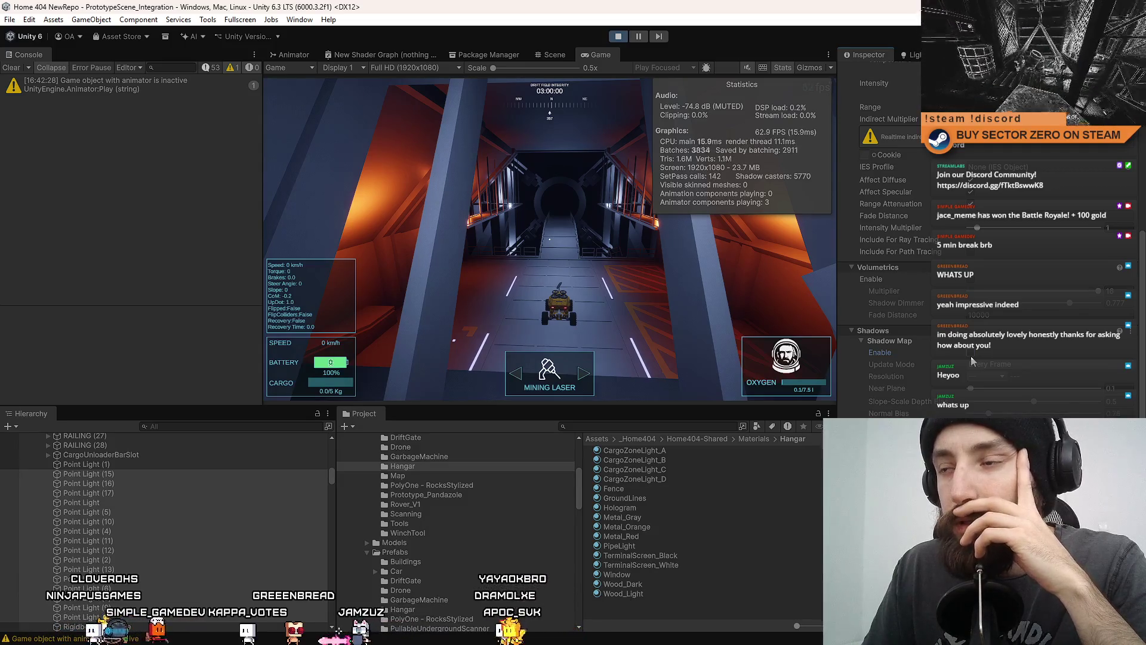
{"action": "left_click", "coordinate": [135, 466]}
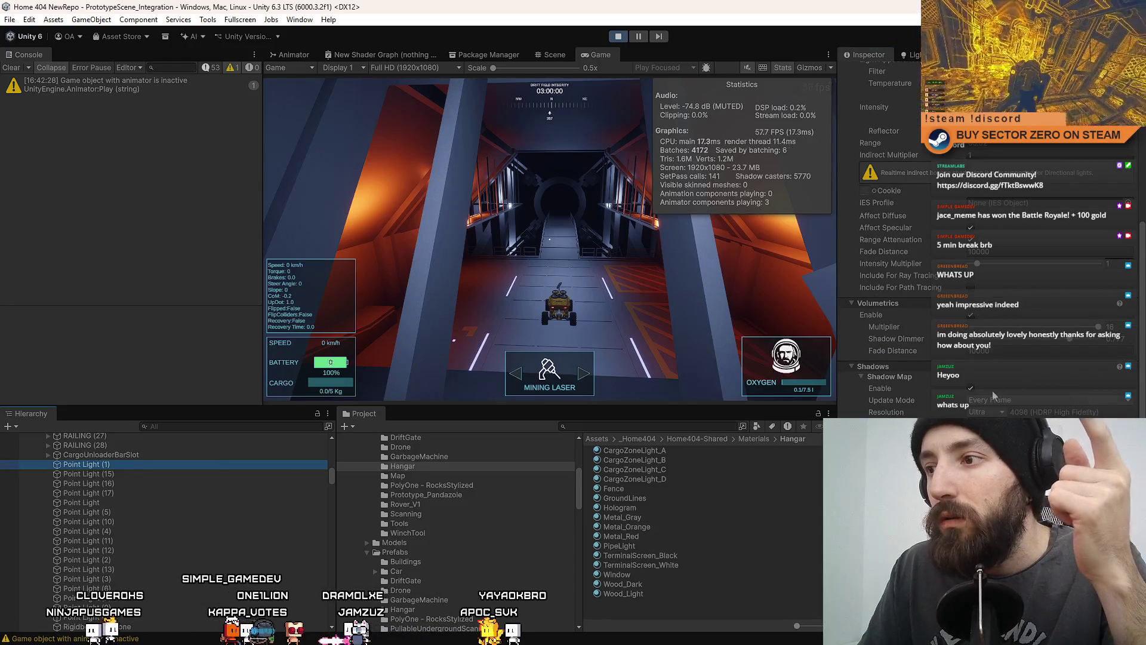
{"action": "left_click", "coordinate": [970, 389]}
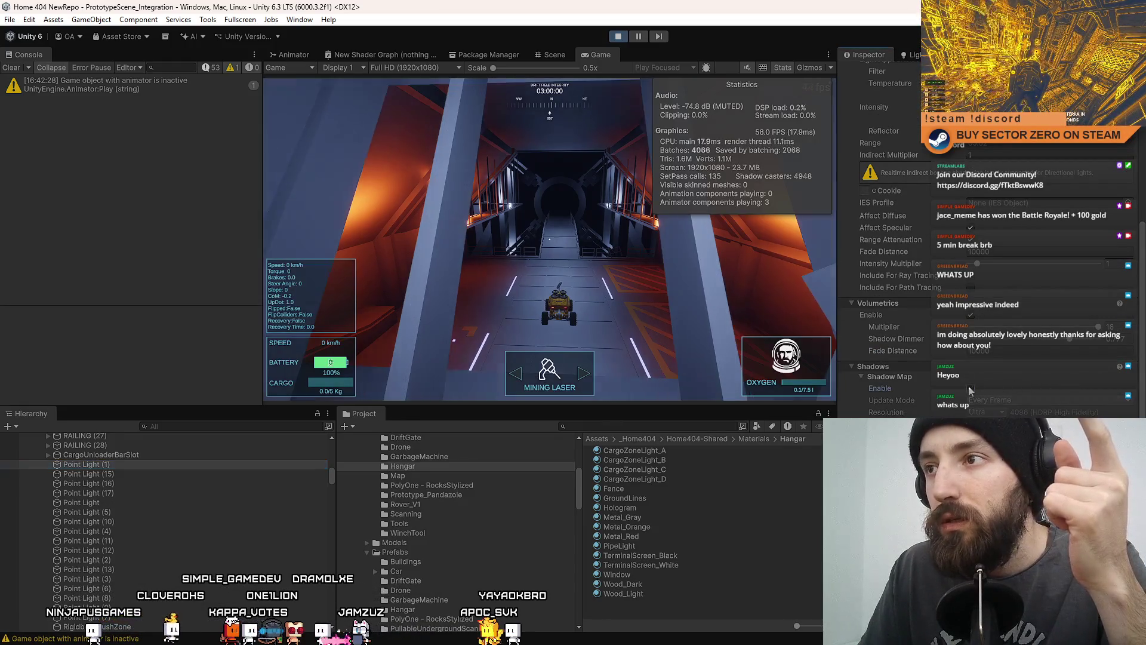
{"action": "left_click", "coordinate": [970, 389]}
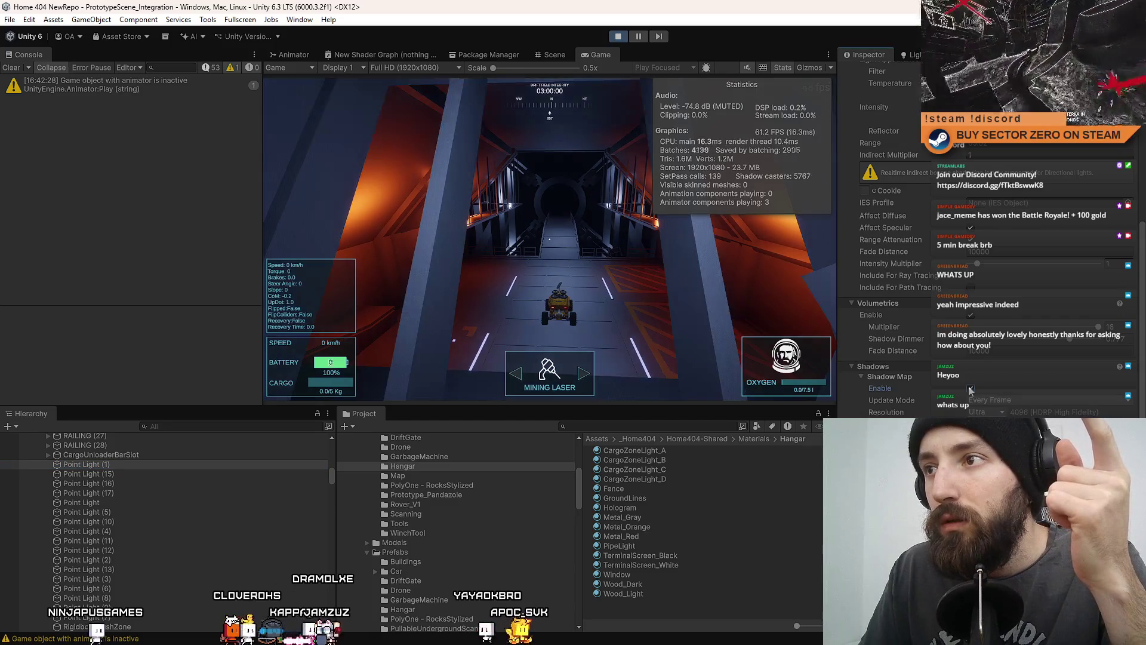
{"action": "left_click", "coordinate": [971, 389]}
{"action": "left_click", "coordinate": [970, 390]}
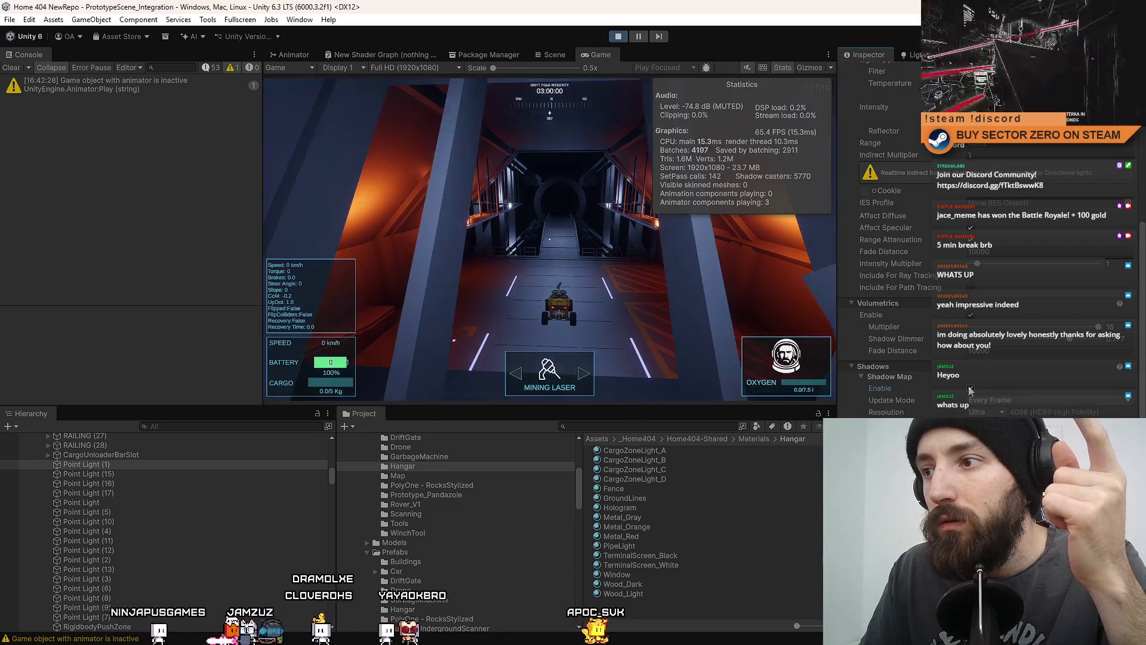
{"action": "left_click", "coordinate": [971, 315]}
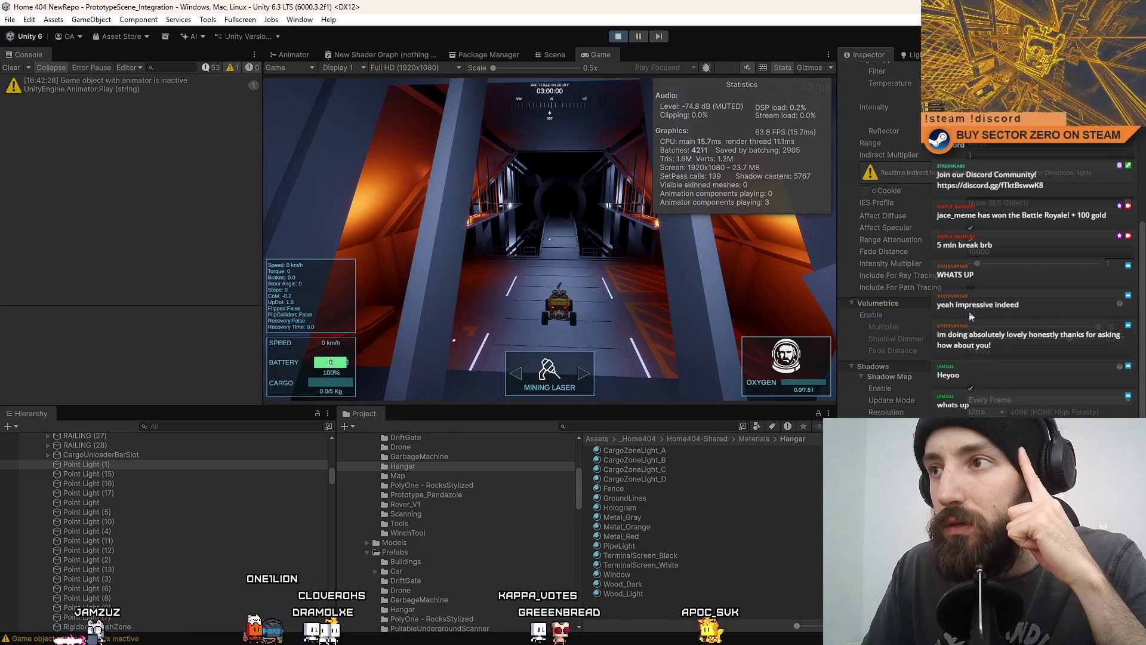
{"action": "left_click", "coordinate": [970, 315]}
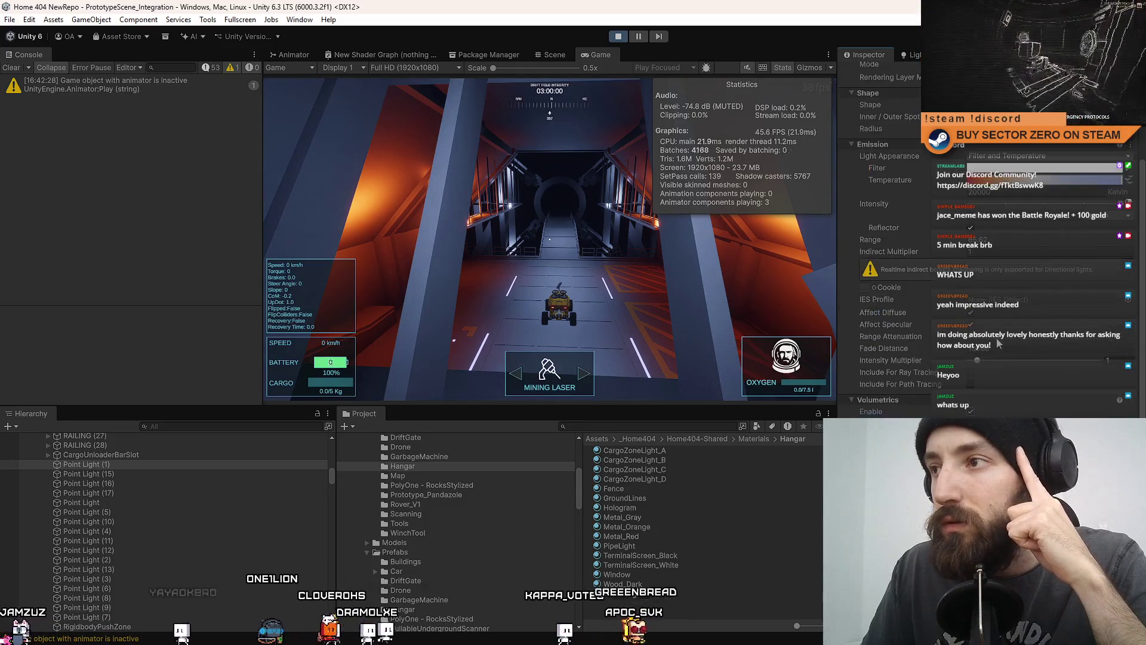
{"action": "scroll", "coordinate": [904, 119], "scroll_direction": "up", "scroll_amount": 5}
{"action": "left_click", "coordinate": [868, 72]}
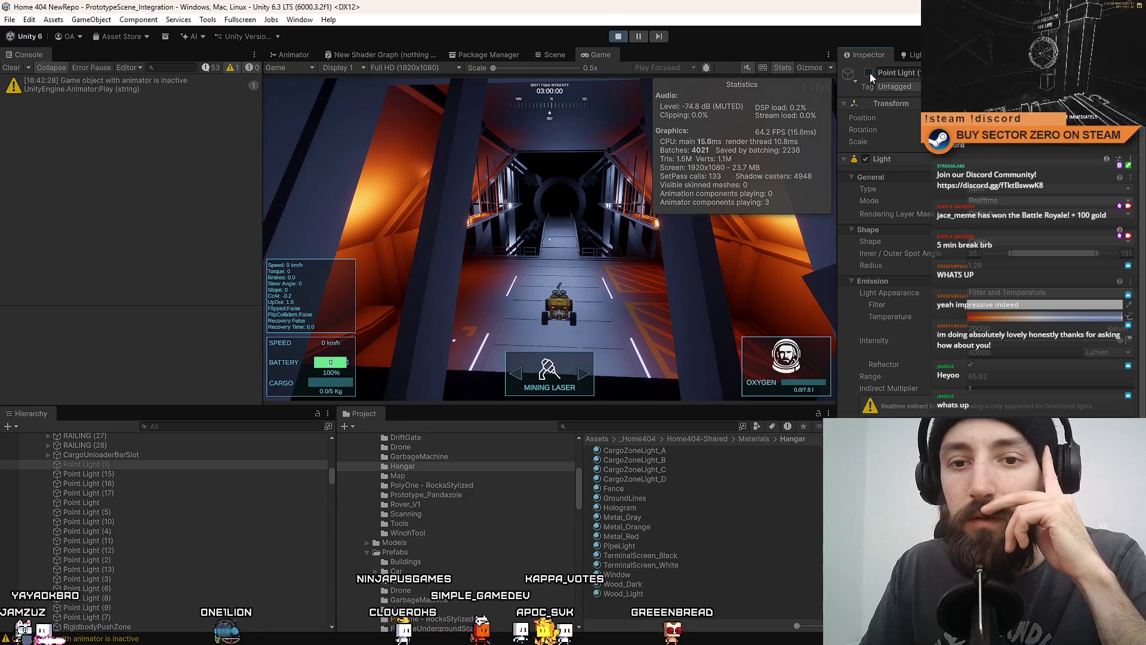
{"action": "left_click", "coordinate": [869, 72]}
{"action": "scroll", "coordinate": [170, 504], "scroll_direction": "down", "scroll_amount": 5}
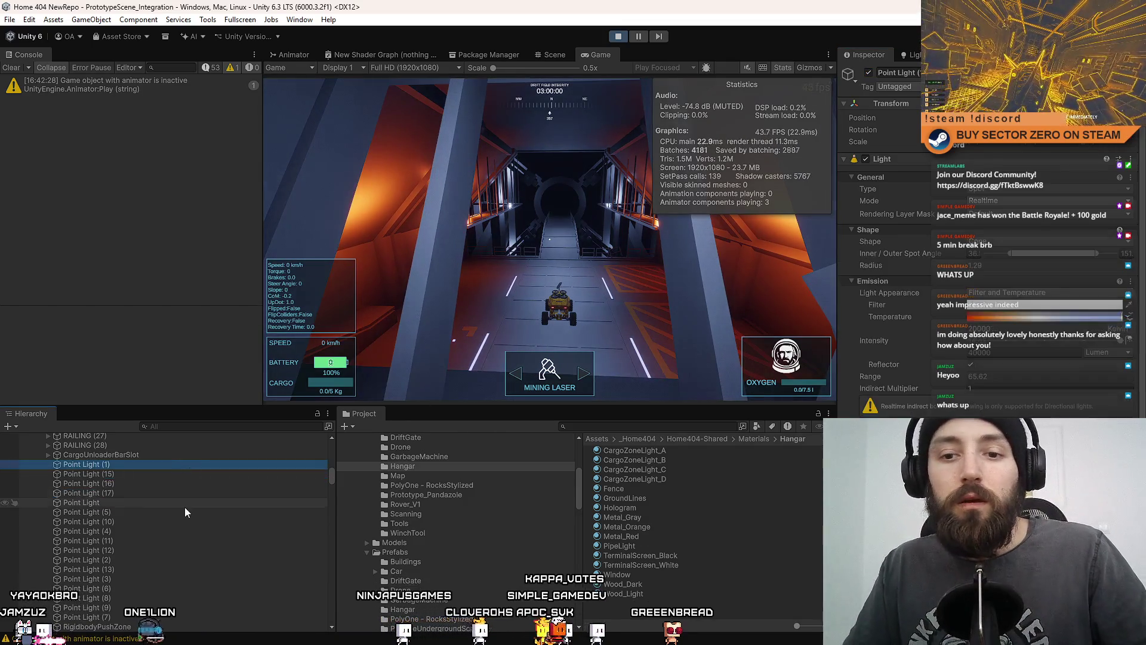
{"action": "left_click", "coordinate": [145, 477], "text": "shift"}
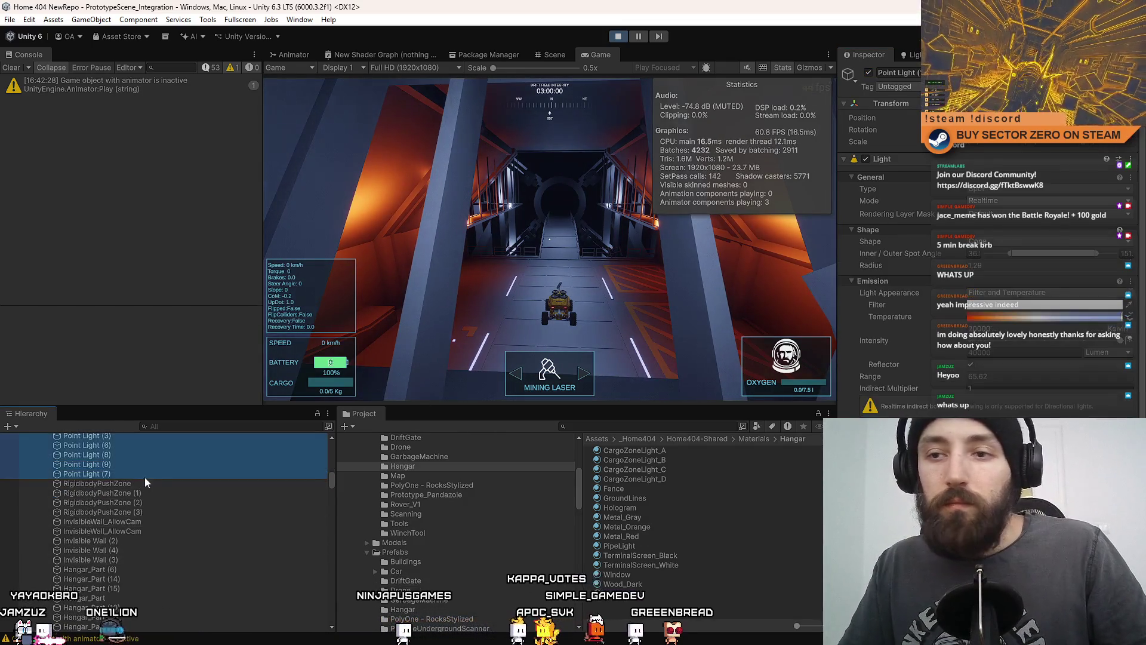
{"action": "left_click", "coordinate": [870, 72]}
{"action": "left_click", "coordinate": [873, 70]}
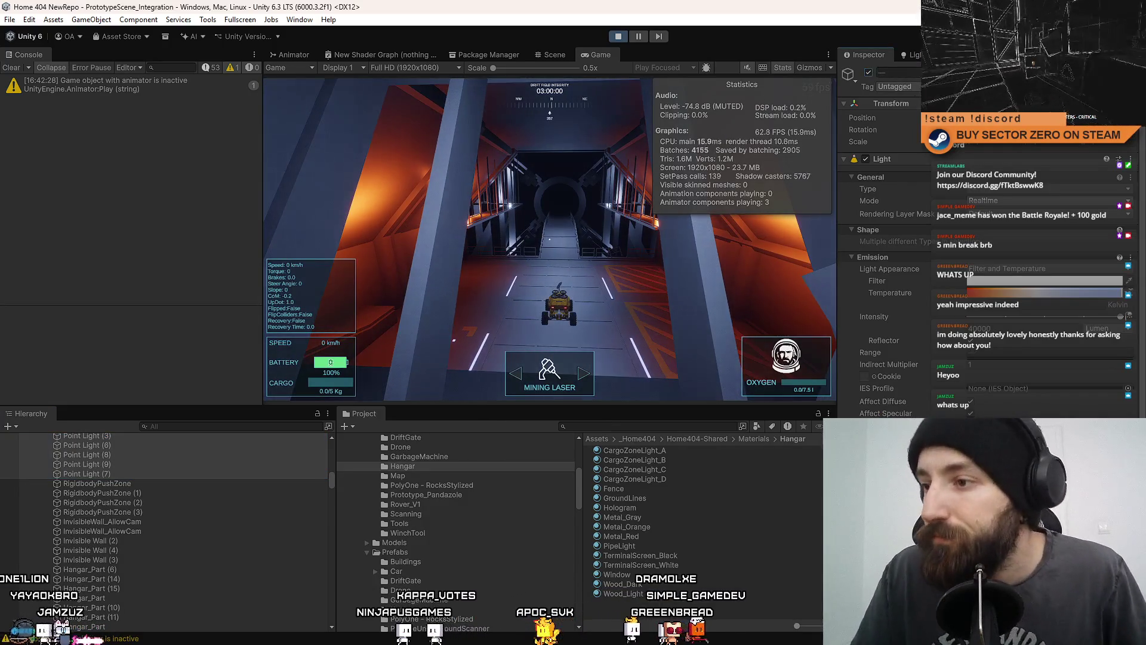
{"action": "scroll", "coordinate": [984, 408], "scroll_direction": "down", "scroll_amount": 3}
{"action": "left_click", "coordinate": [974, 405]}
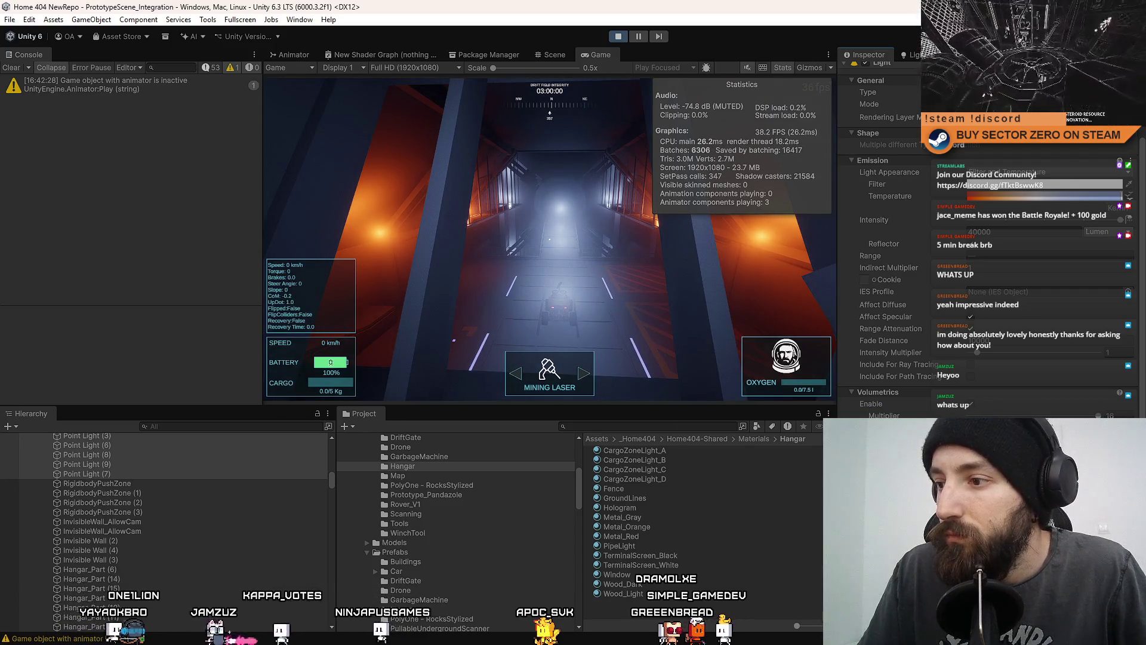
{"action": "scroll", "coordinate": [883, 239], "scroll_direction": "down", "scroll_amount": 5}
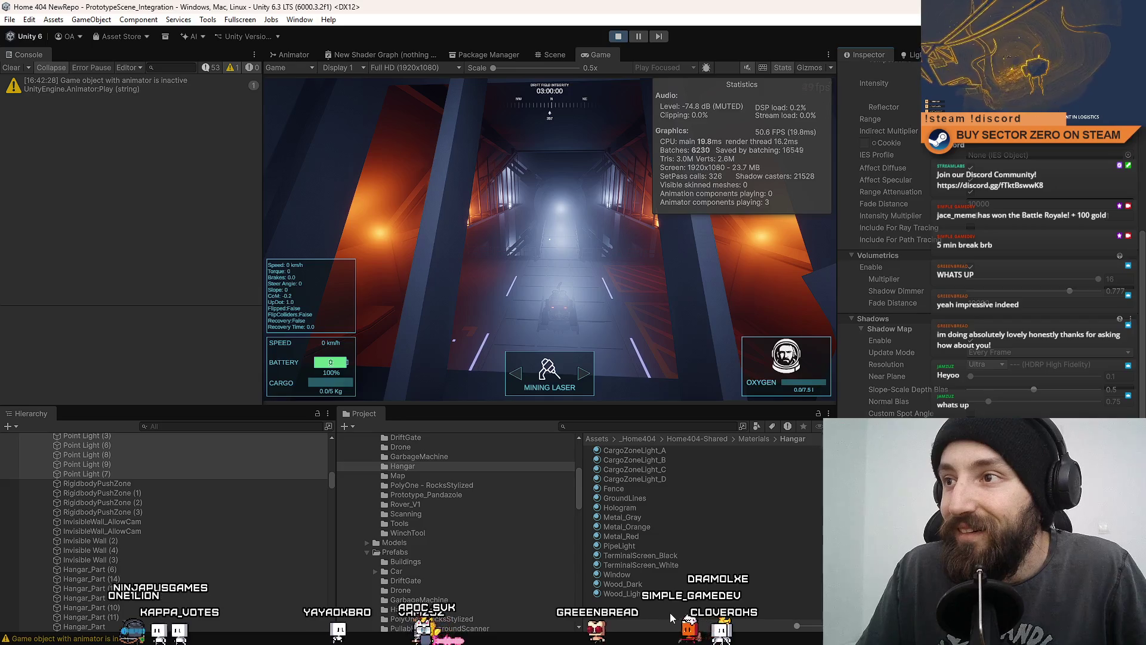
{"action": "left_click", "coordinate": [732, 301]}
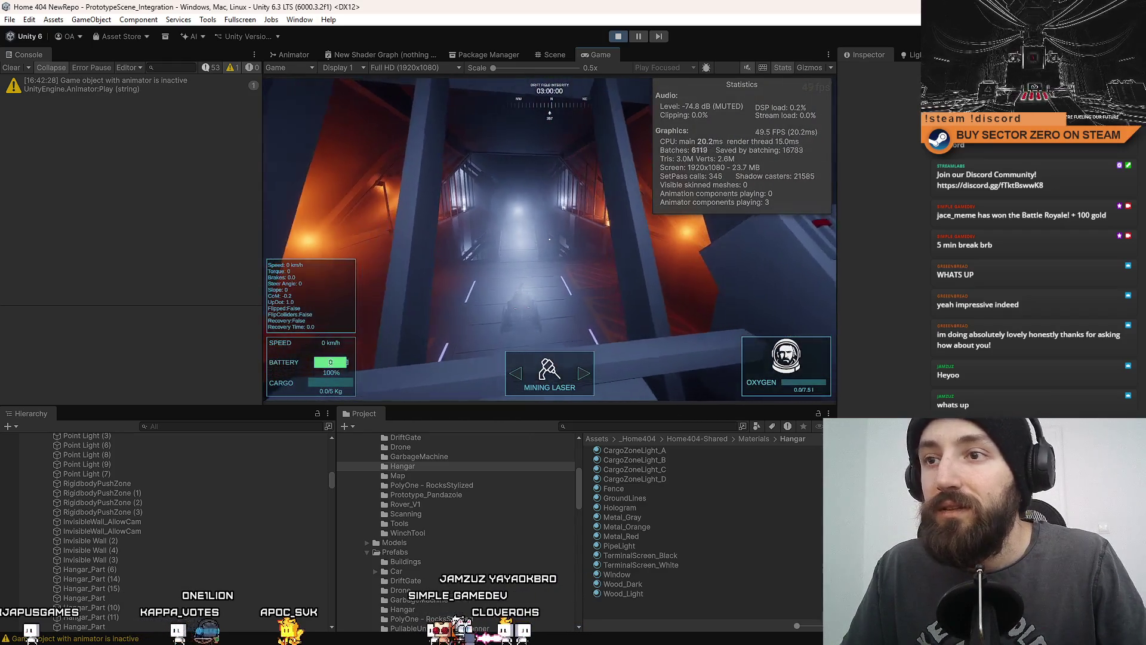
- Select Point Light (1) through (7) together to review their shadow settings, then clear the selection
{"action": "scroll", "coordinate": [233, 481], "scroll_direction": "down", "scroll_amount": 2}
{"action": "scroll", "coordinate": [160, 500], "scroll_direction": "down", "scroll_amount": 10}
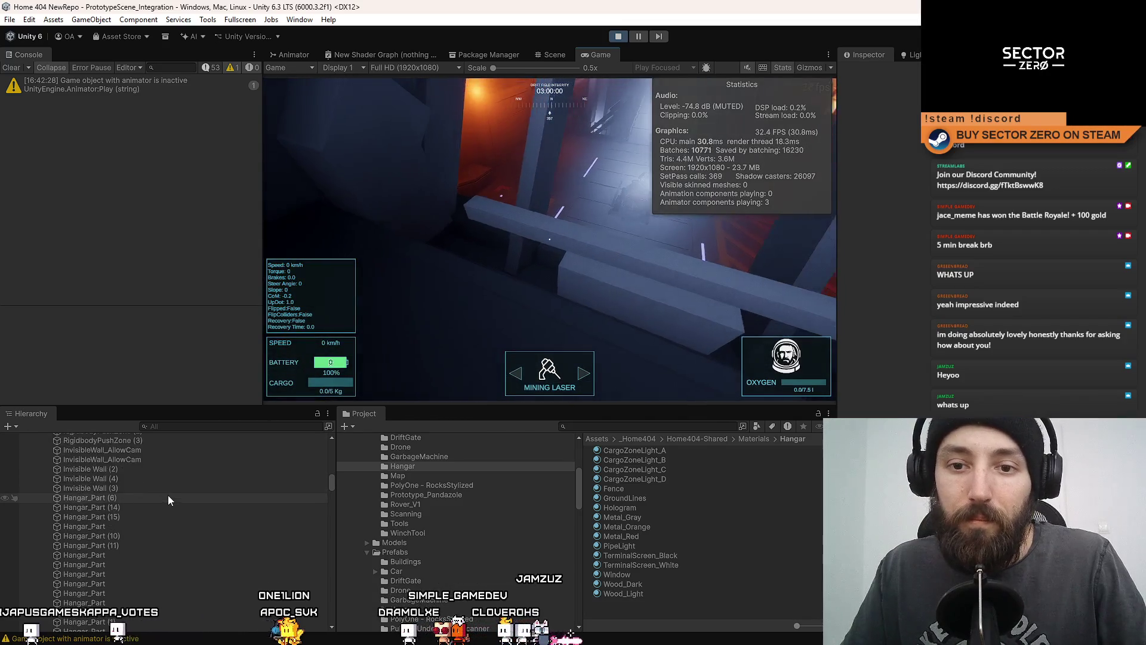
{"action": "scroll", "coordinate": [177, 492], "scroll_direction": "up", "scroll_amount": 10}
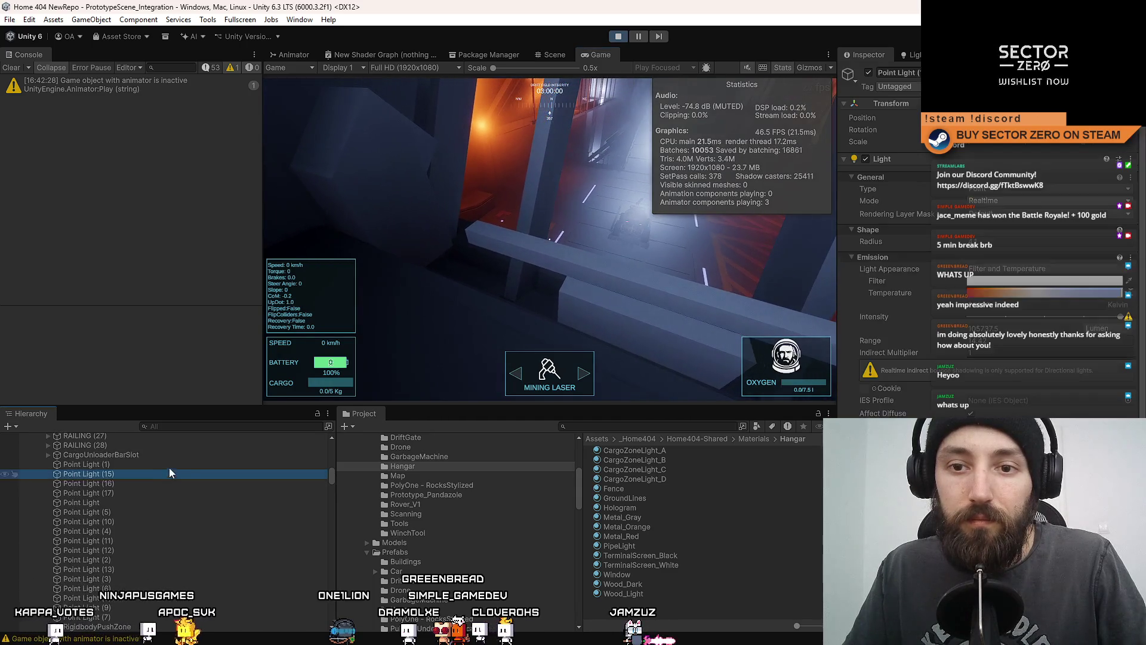
{"action": "left_click", "coordinate": [169, 465]}
{"action": "left_click", "coordinate": [119, 617], "text": "shift"}
{"action": "scroll", "coordinate": [1129, 376], "scroll_direction": "down", "scroll_amount": 5}
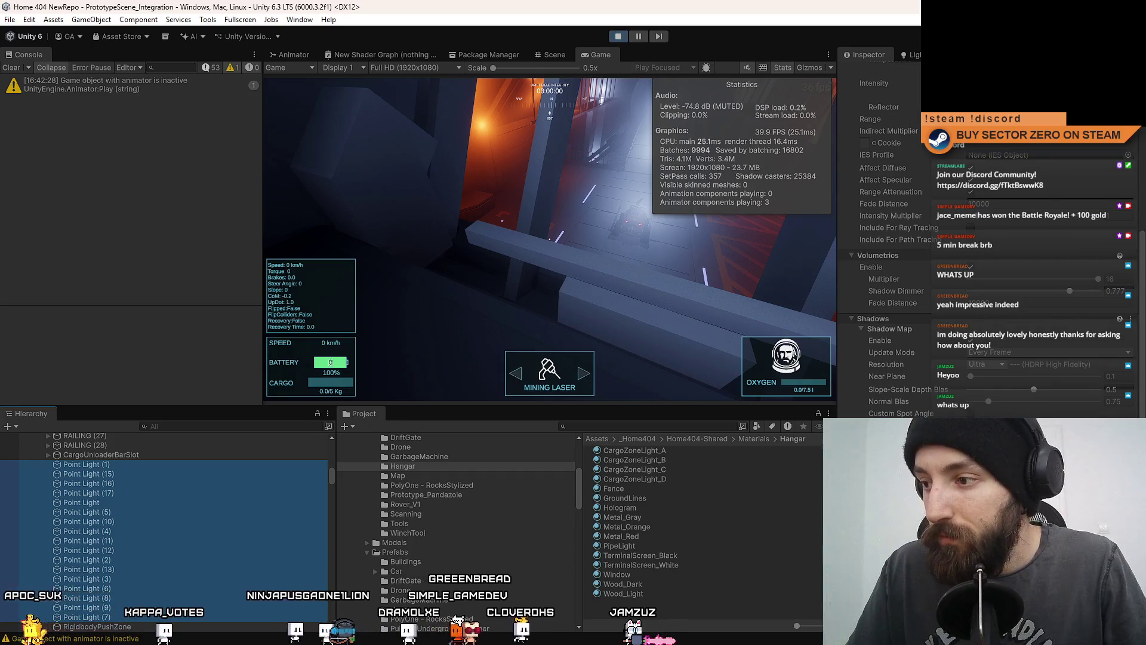
{"action": "key", "text": "shift+d"}
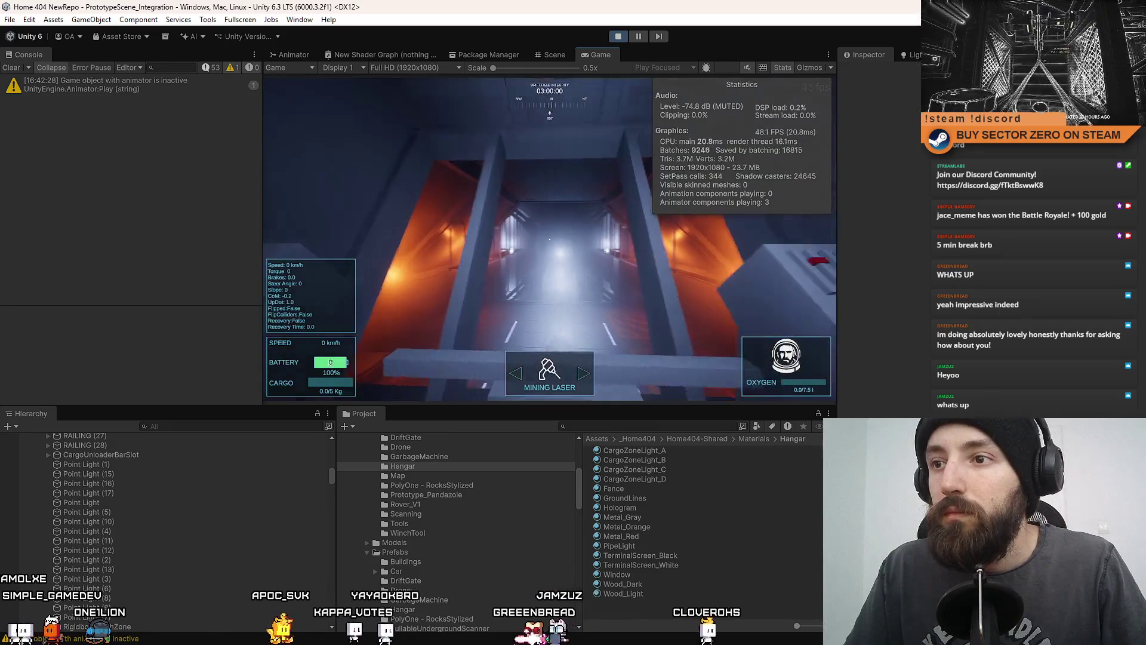
{"action": "left_click", "coordinate": [547, 55]}
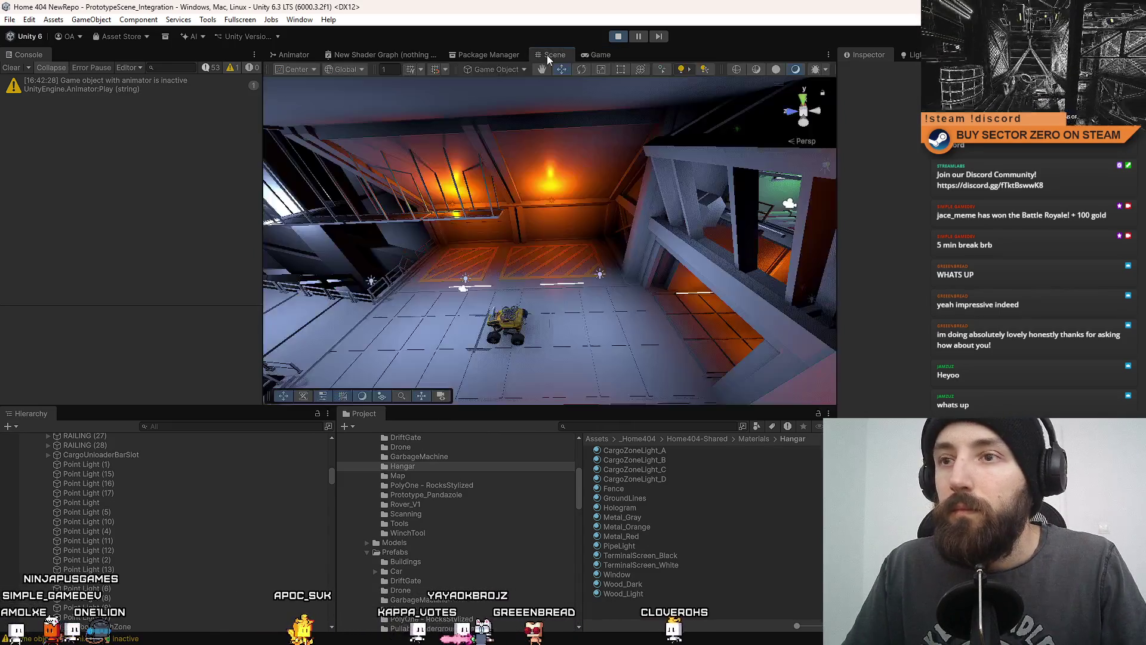
{"action": "left_click", "coordinate": [120, 465]}
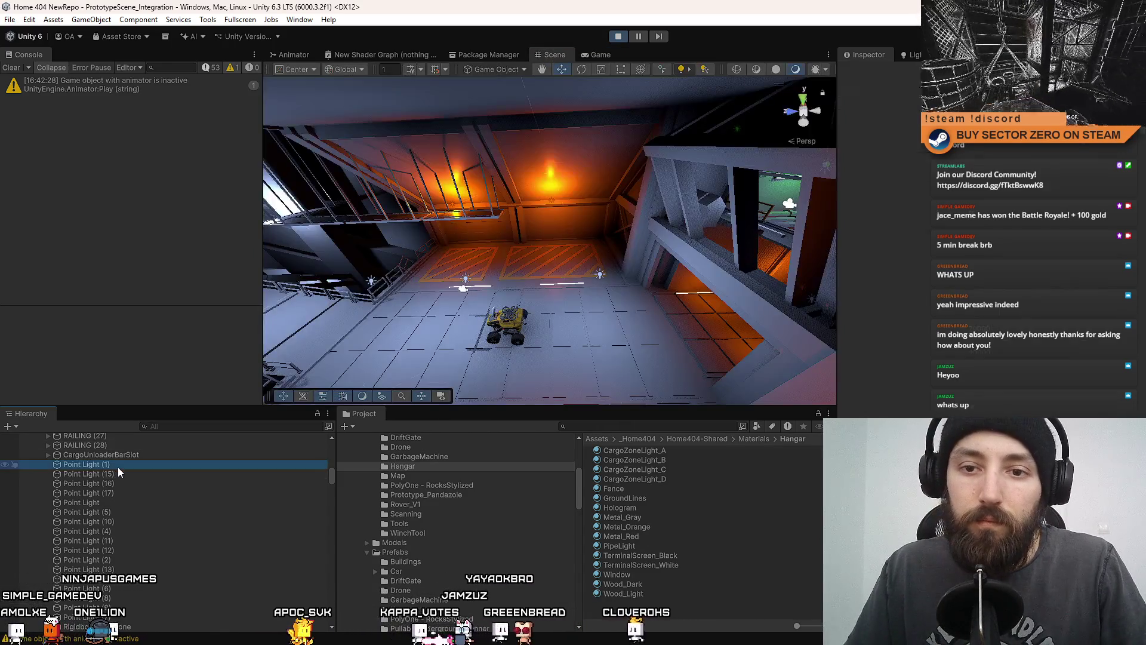
{"action": "left_click", "coordinate": [127, 621], "text": "shift"}
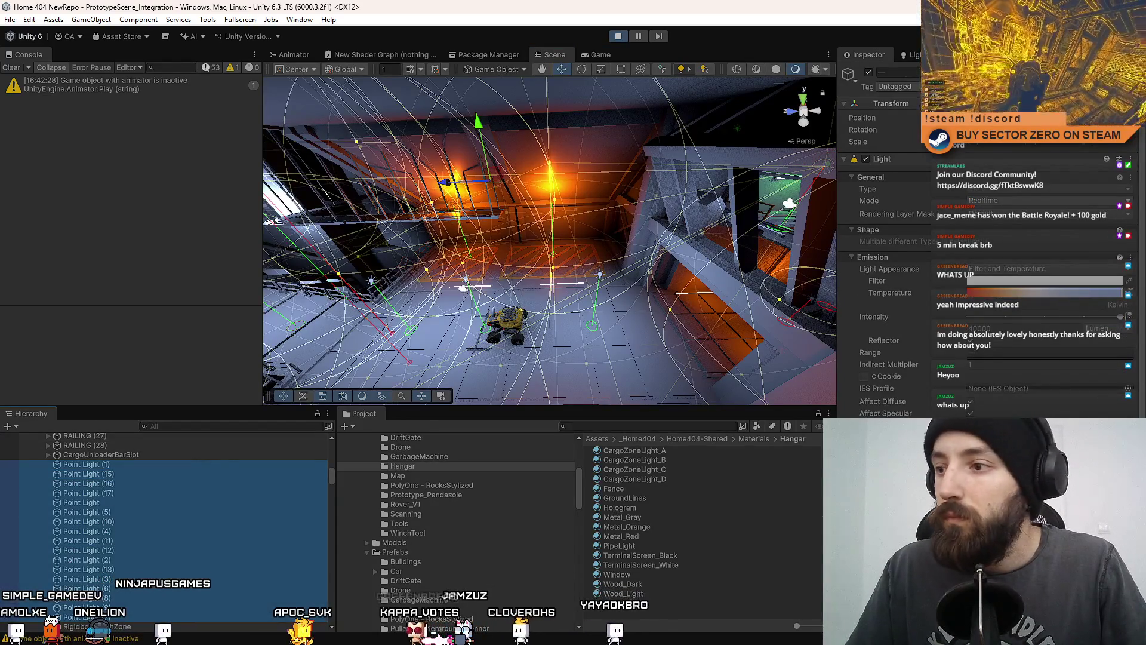
{"action": "scroll", "coordinate": [884, 239], "scroll_direction": "down", "scroll_amount": 5}
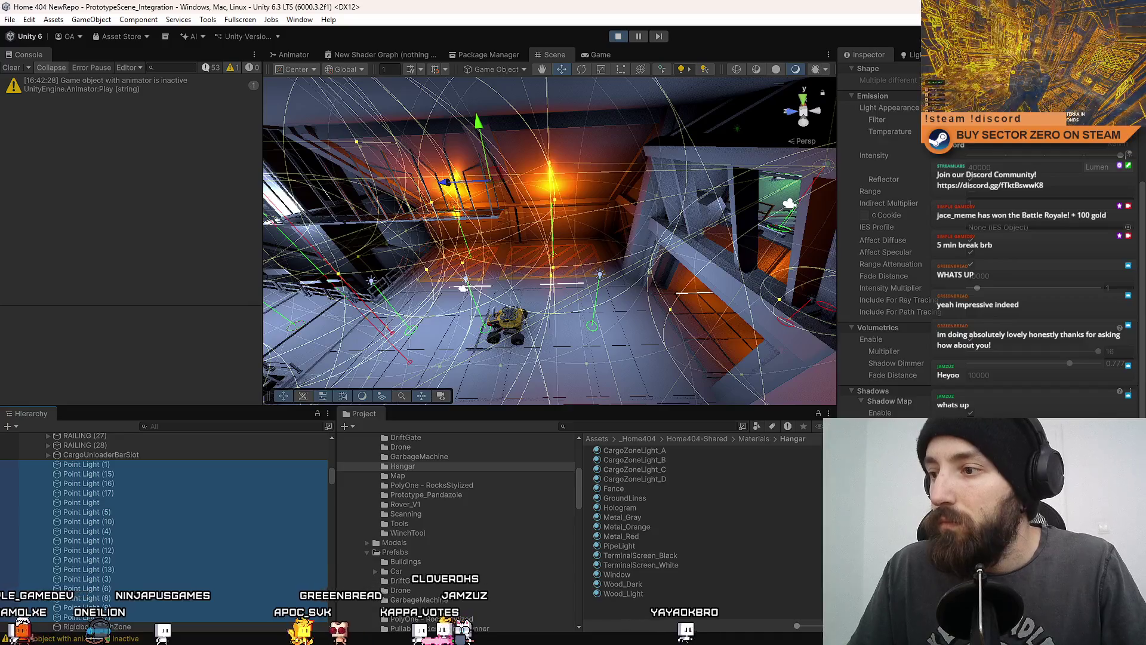
{"action": "left_click", "coordinate": [695, 89]}
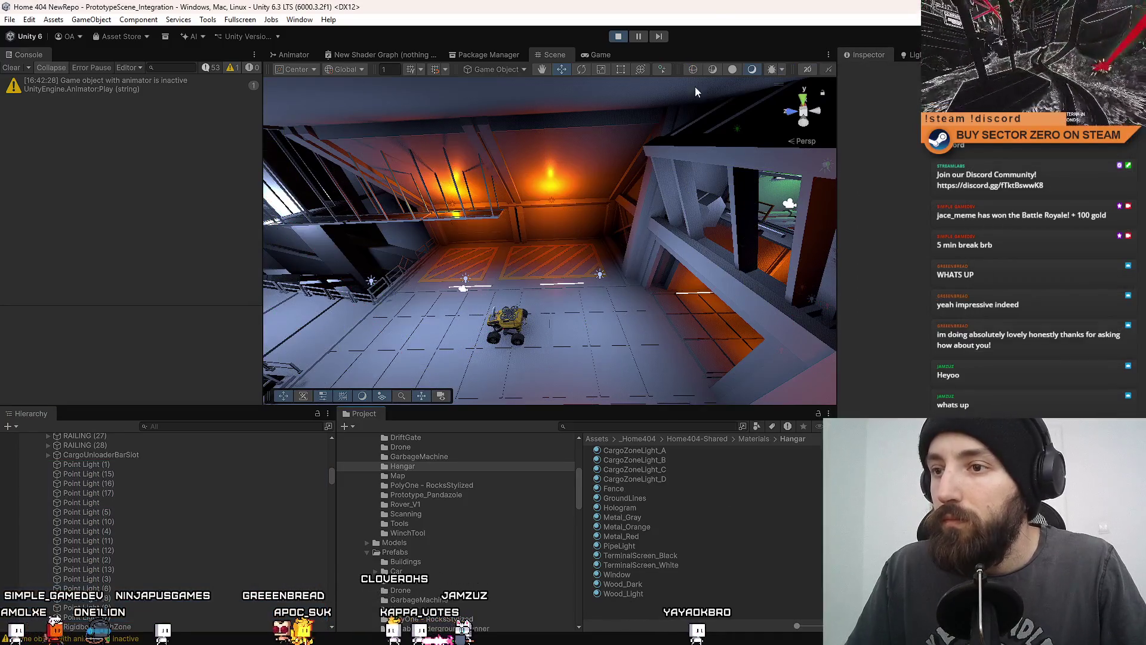
{"action": "left_click", "coordinate": [605, 53]}
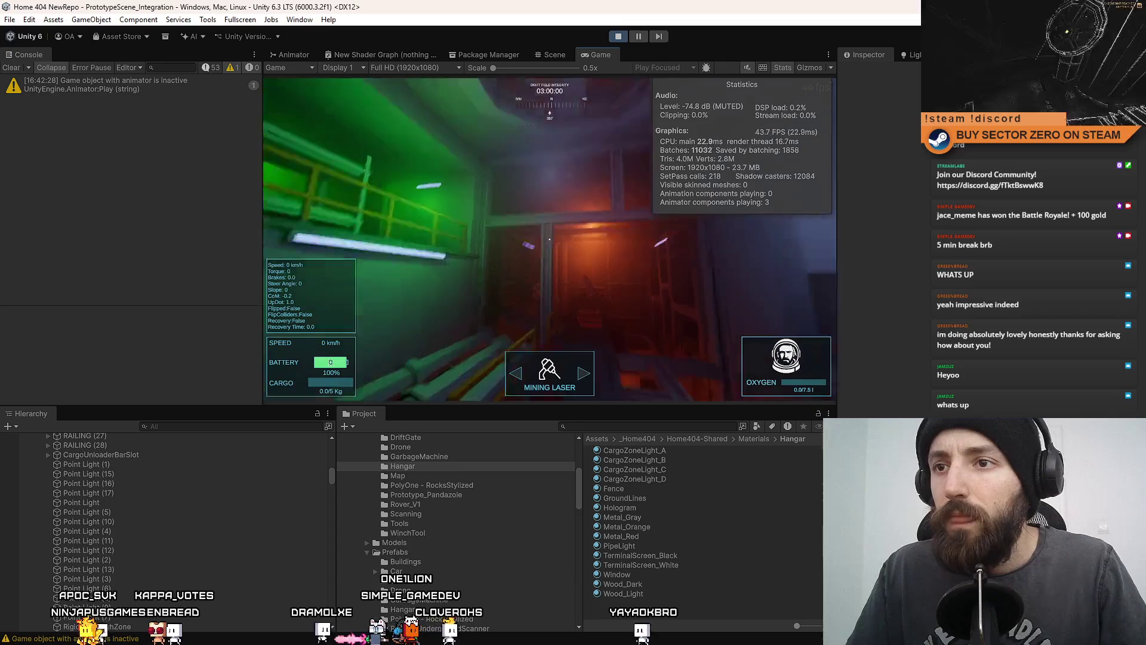
- Filter the Hierarchy by name and inspect the first Point Light and a spot-type light
{"action": "left_click", "coordinate": [210, 424]}
{"action": "type", "text": "point light"}
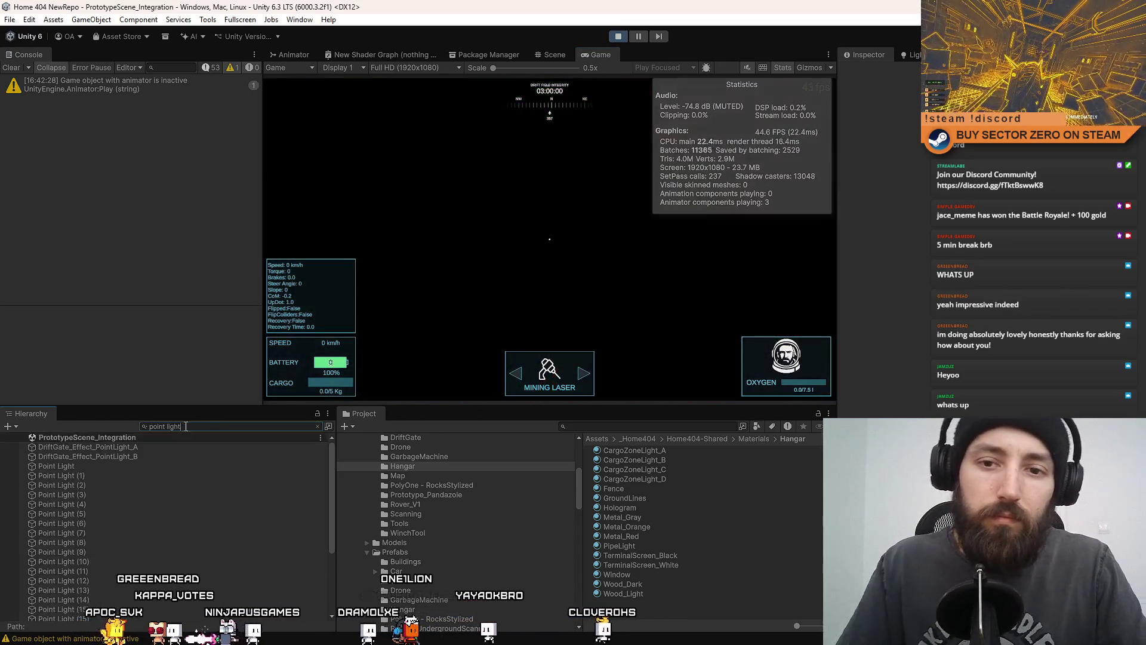
{"action": "left_click", "coordinate": [144, 465]}
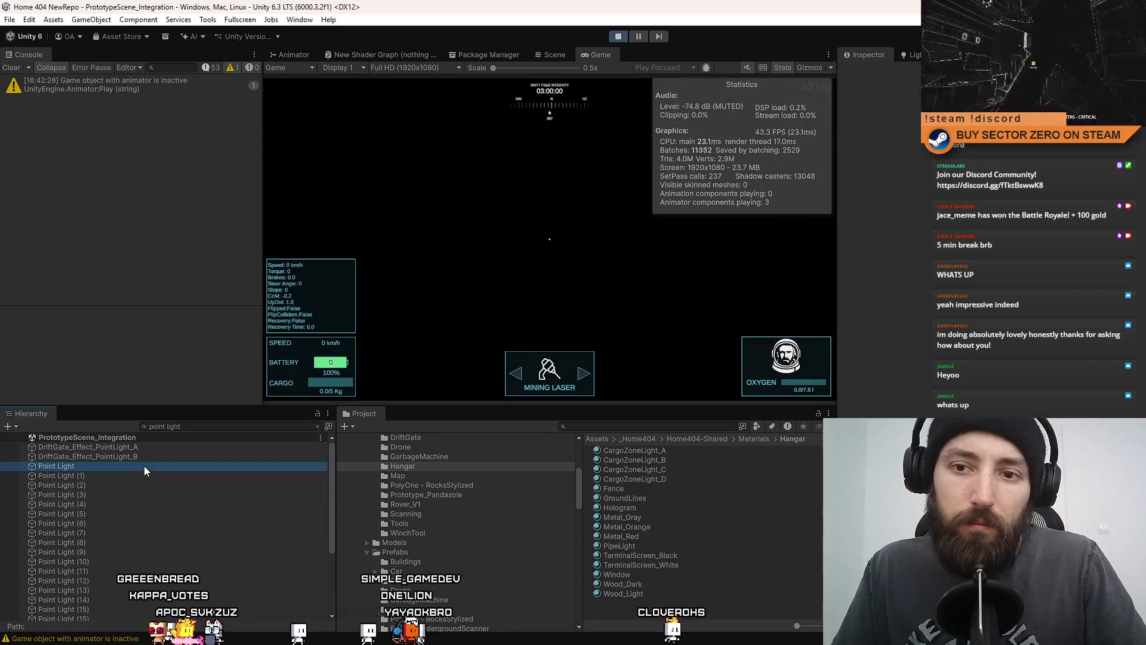
{"action": "left_click", "coordinate": [206, 427]}
{"action": "key", "text": "ctrl+a"}
{"action": "key", "text": "BackSpace"}
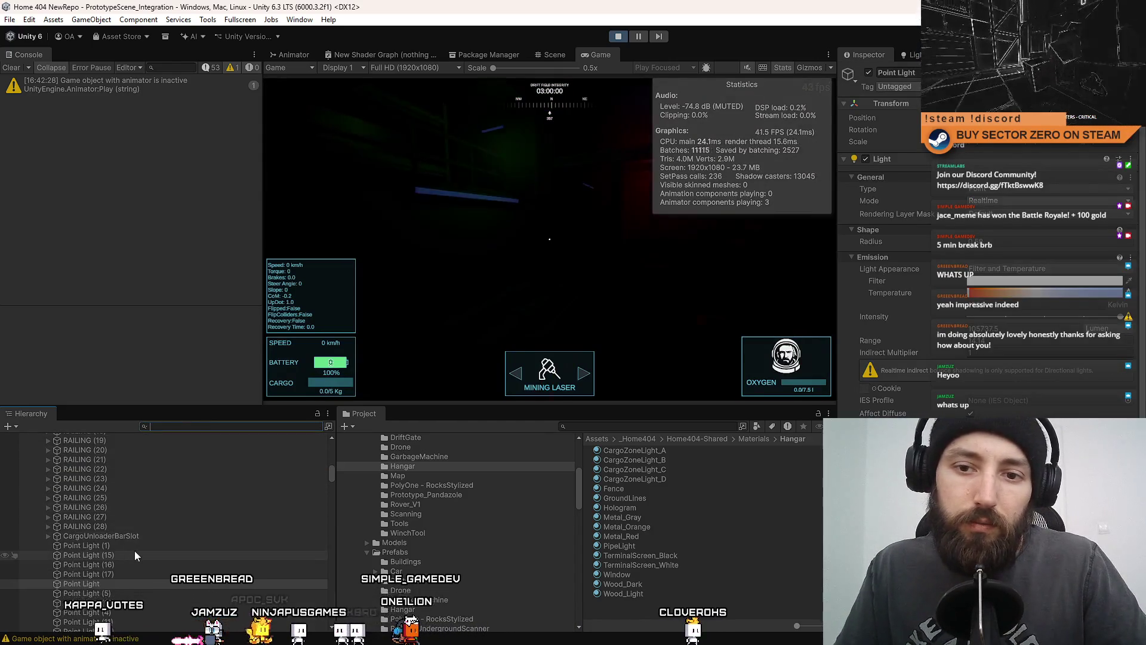
{"action": "left_click", "coordinate": [176, 546]}
{"action": "scroll", "coordinate": [175, 547], "scroll_direction": "down", "scroll_amount": 5}
- Inspect Point Light (2), frame Point Light (7) in the Scene view, and select the bright hangar light
{"action": "left_click", "coordinate": [197, 427]}
{"action": "type", "text": "point light"}
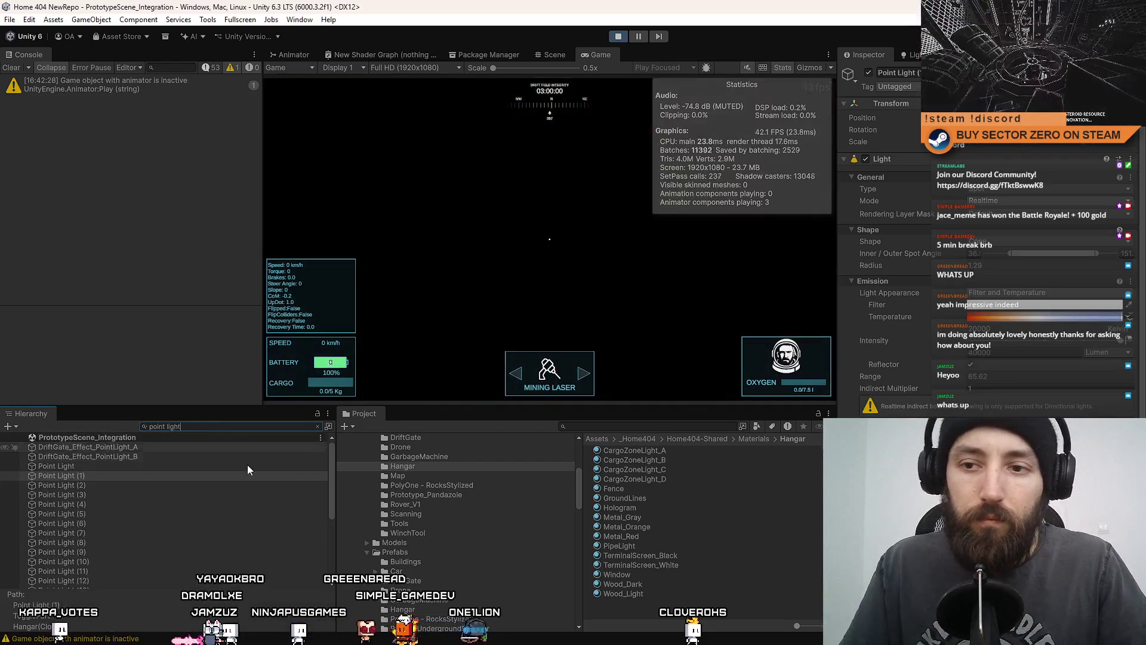
{"action": "scroll", "coordinate": [328, 493], "scroll_direction": "down", "scroll_amount": 5}
{"action": "scroll", "coordinate": [324, 571], "scroll_direction": "up", "scroll_amount": 5}
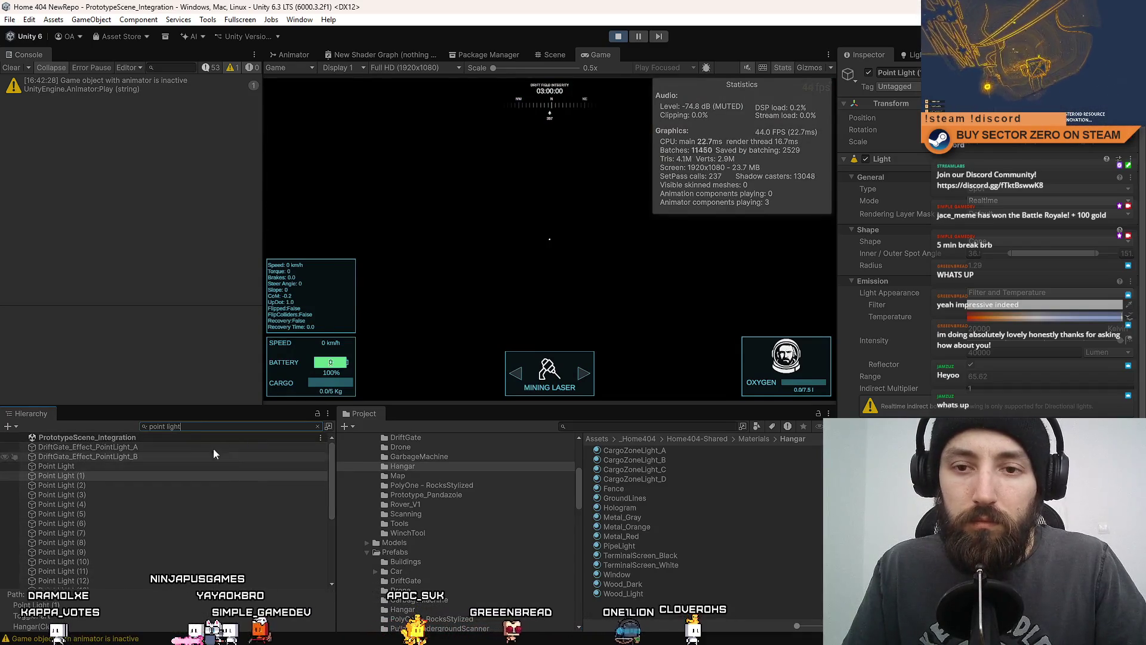
{"action": "left_click", "coordinate": [121, 486]}
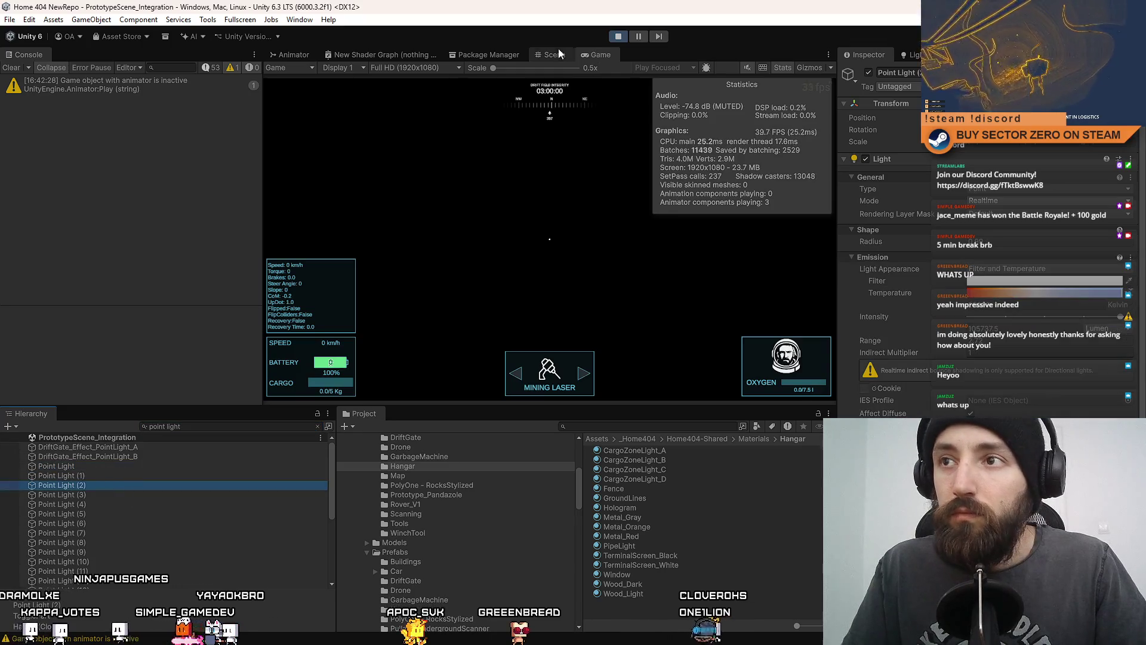
{"action": "key", "text": "ctrl+1"}
{"action": "double_click", "coordinate": [149, 534]}
{"action": "left_click", "coordinate": [317, 427]}
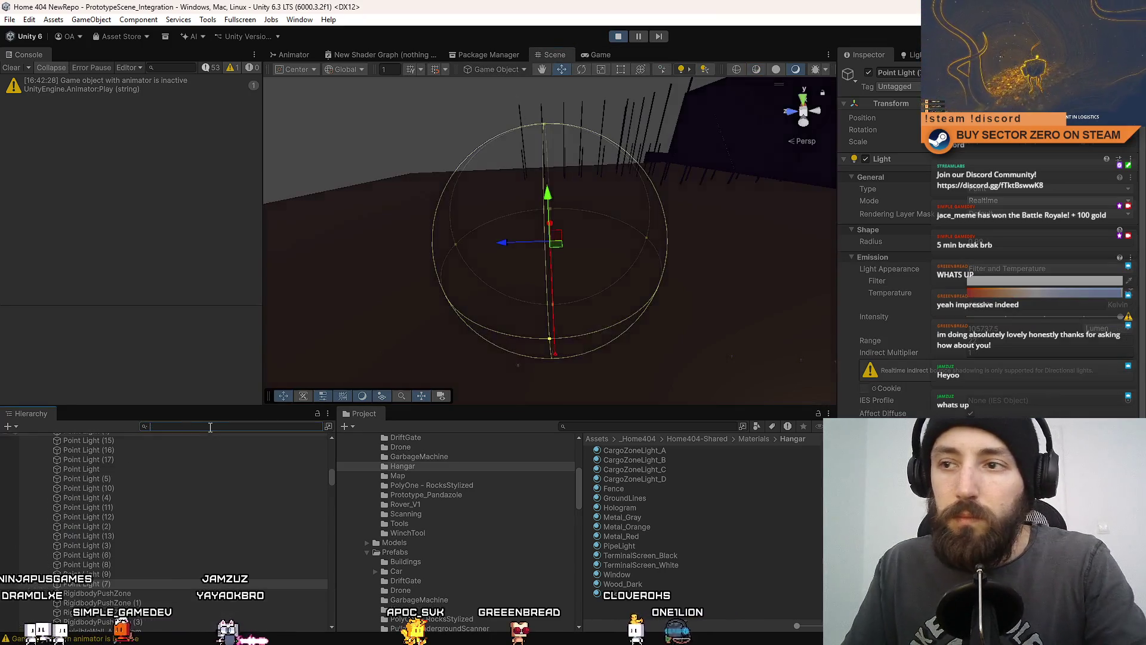
{"action": "mouse_move", "coordinate": [537, 239]}
{"action": "left_mouse_down"}
{"action": "mouse_move", "coordinate": [707, 279]}
{"action": "mouse_move", "coordinate": [695, 163]}
{"action": "left_mouse_up"}
{"action": "left_click", "coordinate": [606, 161]}
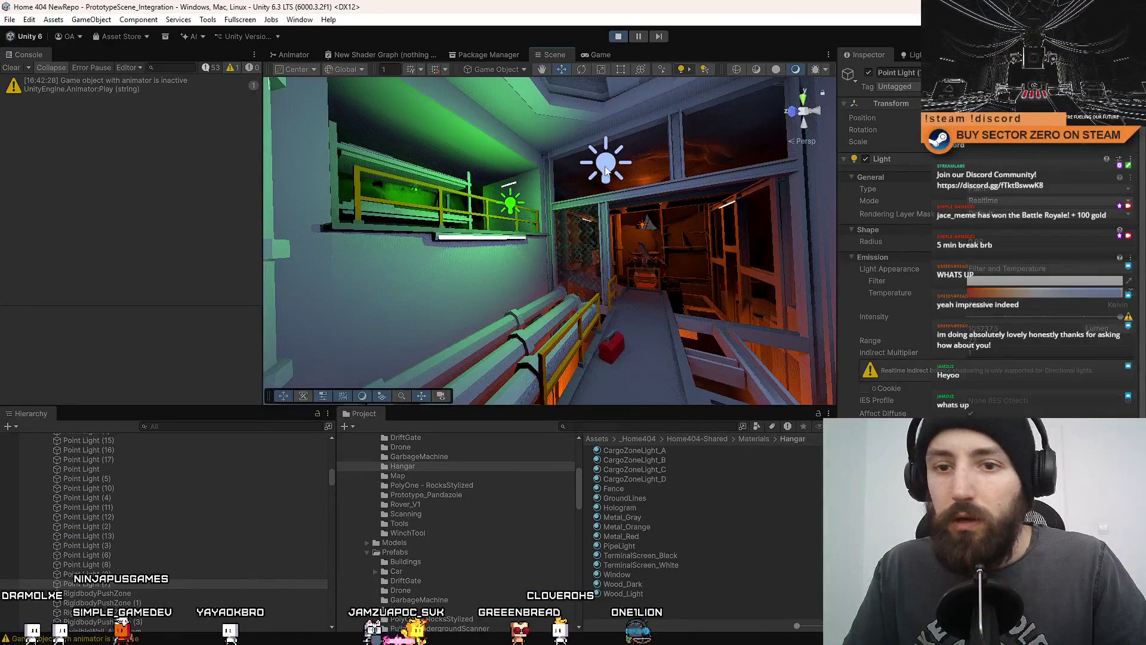
{"action": "scroll", "coordinate": [117, 557], "scroll_direction": "up", "scroll_amount": 5}
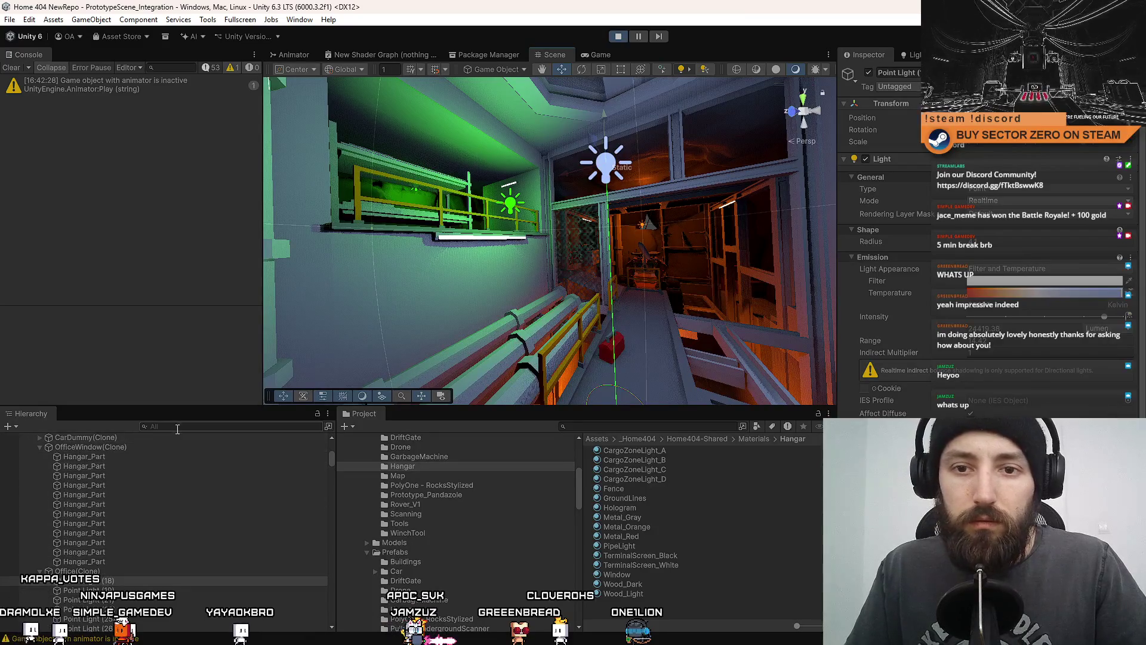
- Filter for 'point li', select every Point Light, clear the filter, and return to the game
{"action": "type", "text": "point li"}
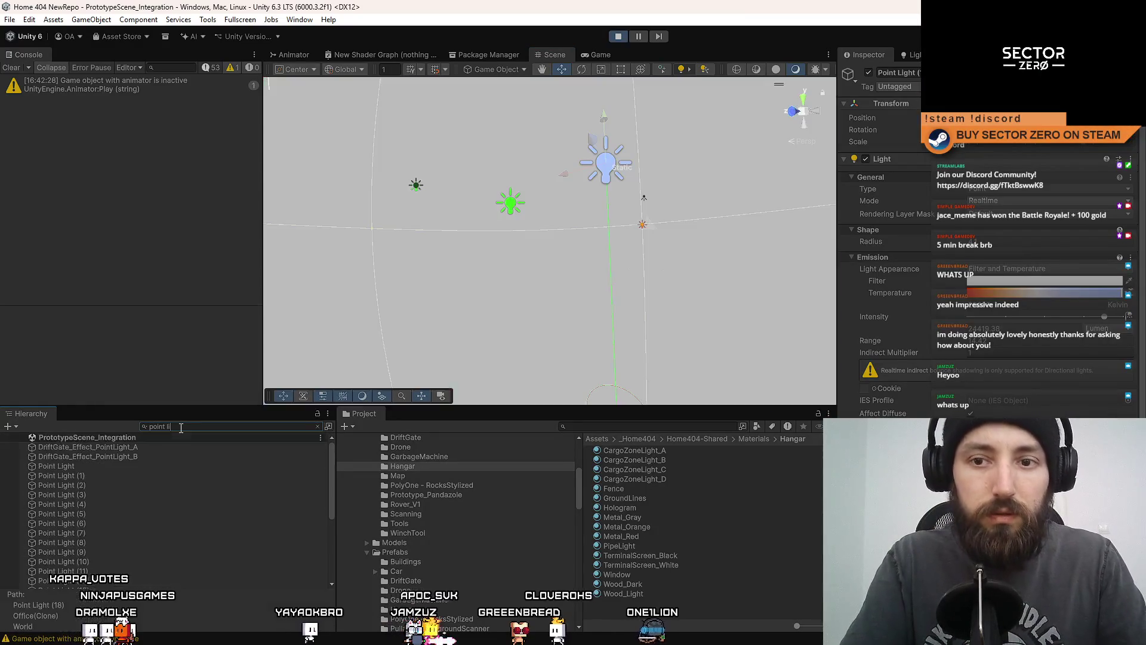
{"action": "left_click", "coordinate": [96, 471]}
{"action": "scroll", "coordinate": [129, 493], "scroll_direction": "down", "scroll_amount": 5}
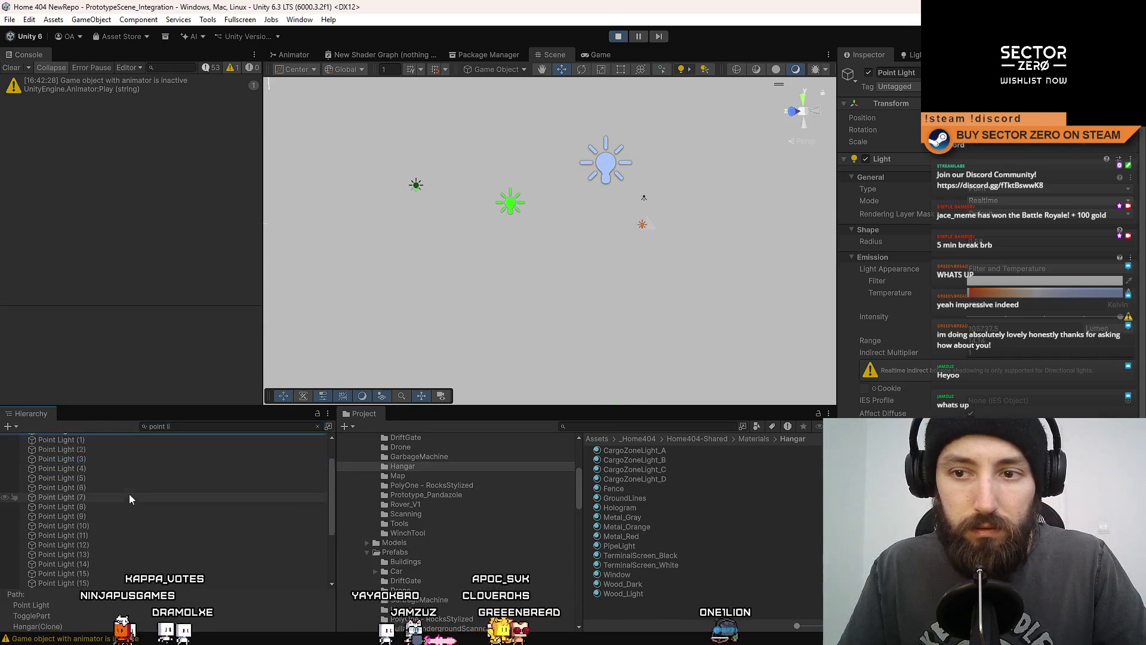
{"action": "left_click", "coordinate": [88, 585], "text": "shift"}
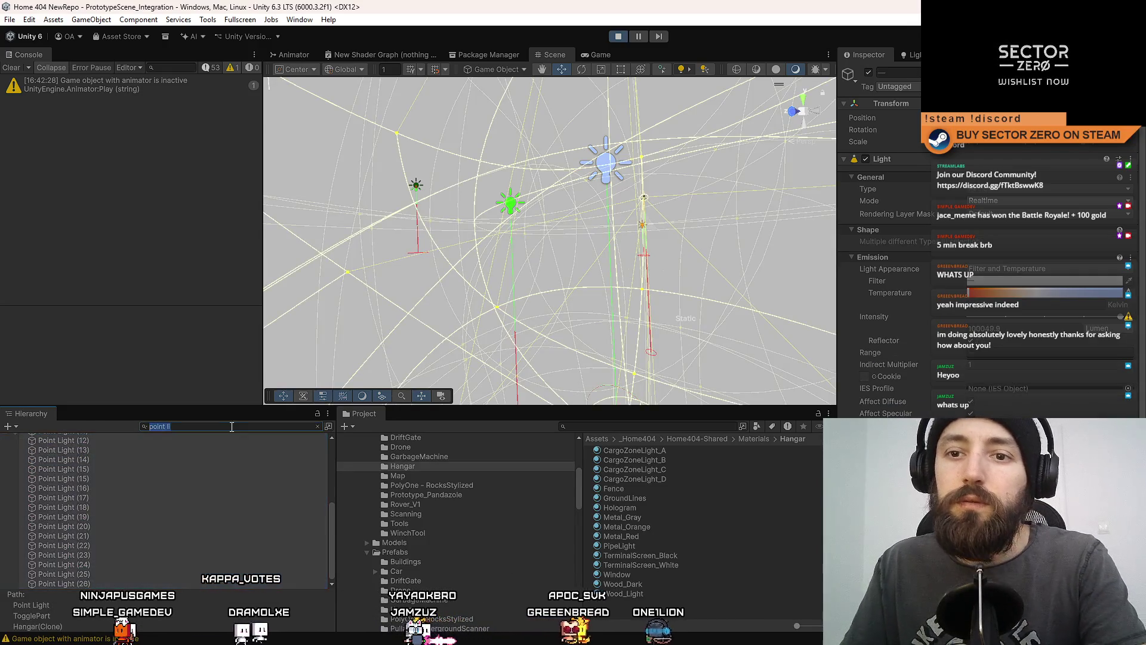
{"action": "left_click", "coordinate": [317, 426]}
{"action": "key", "text": "f"}
{"action": "left_click", "coordinate": [602, 55]}
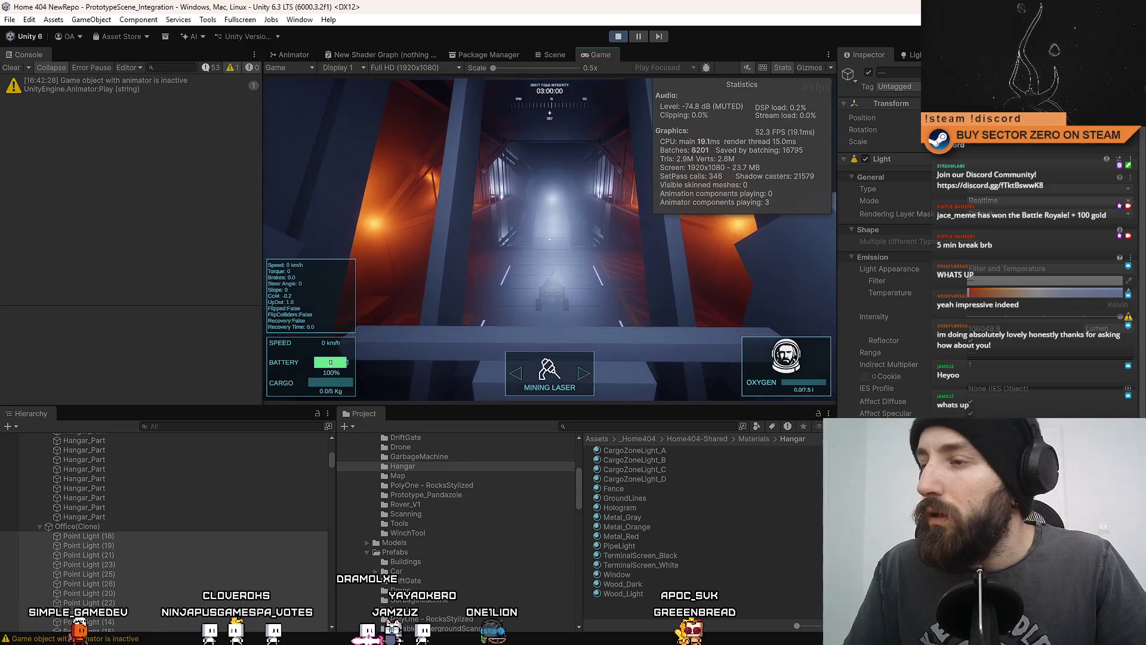
{"action": "scroll", "coordinate": [1144, 251], "scroll_direction": "down", "scroll_amount": 5}
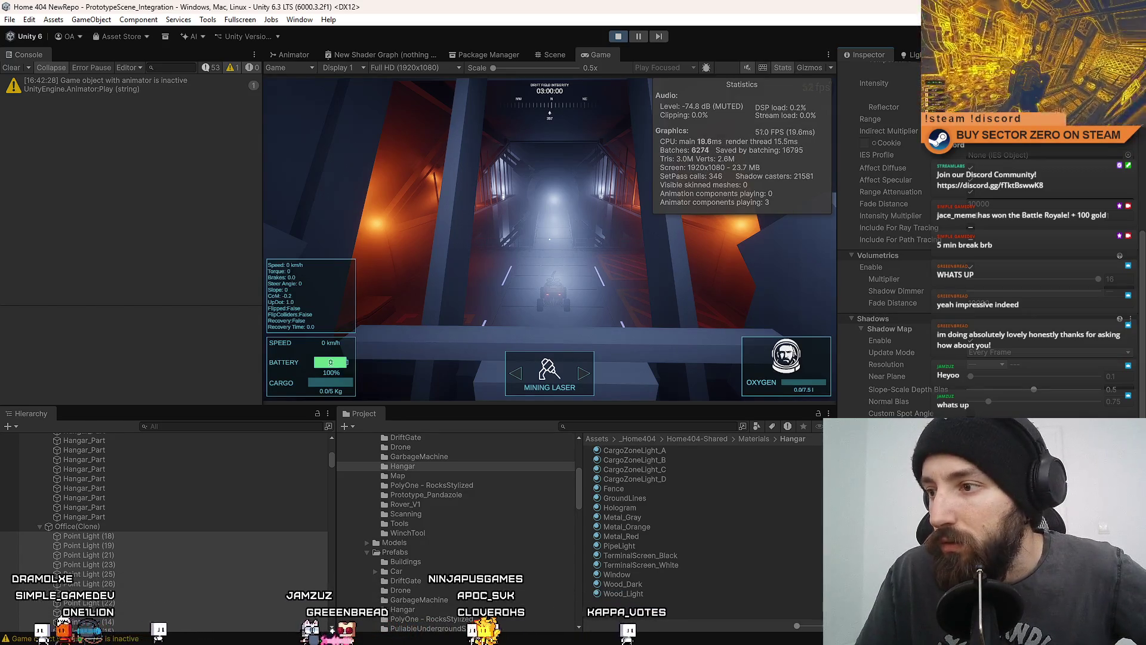
{"action": "left_click", "coordinate": [972, 343]}
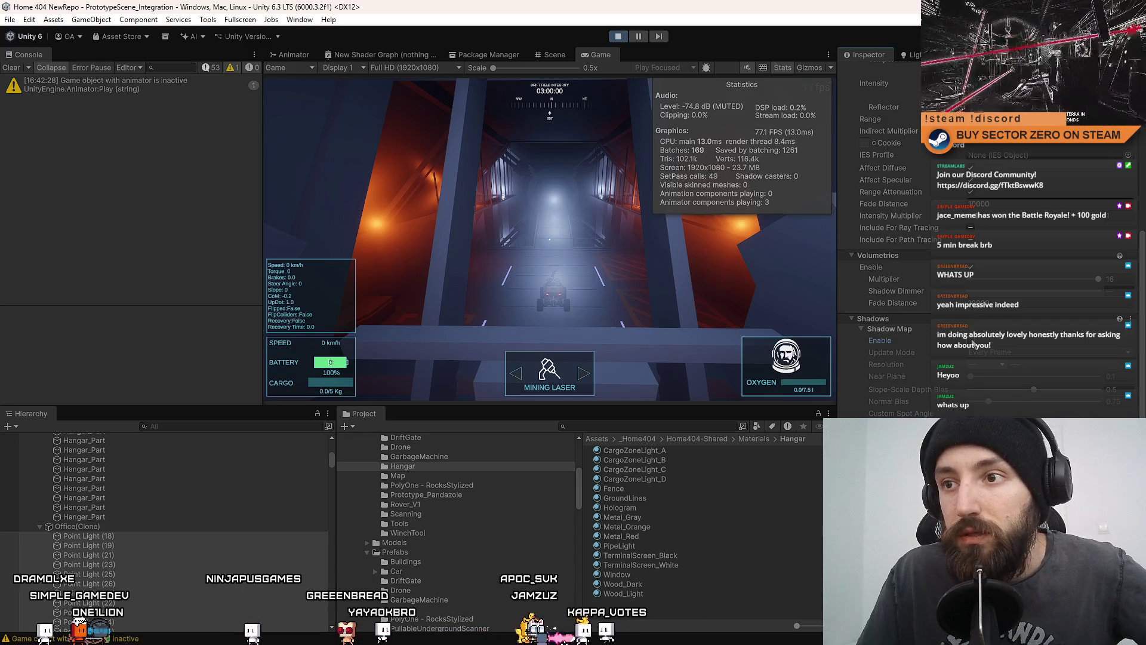
{"action": "left_click", "coordinate": [973, 343]}
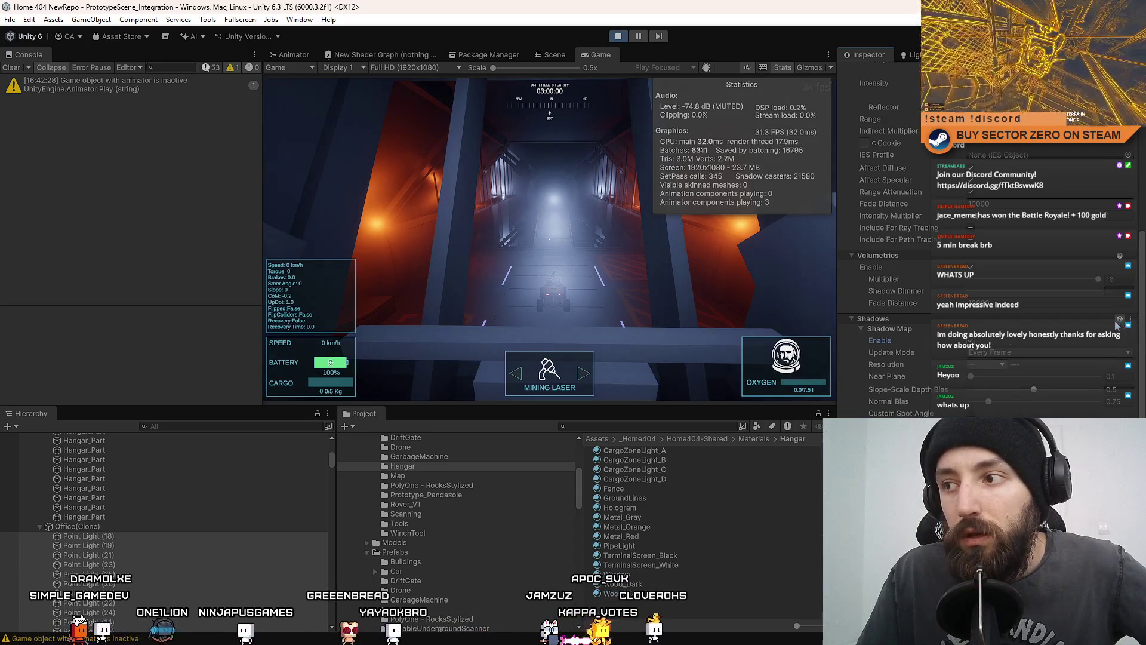
{"action": "left_click", "coordinate": [1003, 364]}
{"action": "left_click", "coordinate": [1003, 429]}
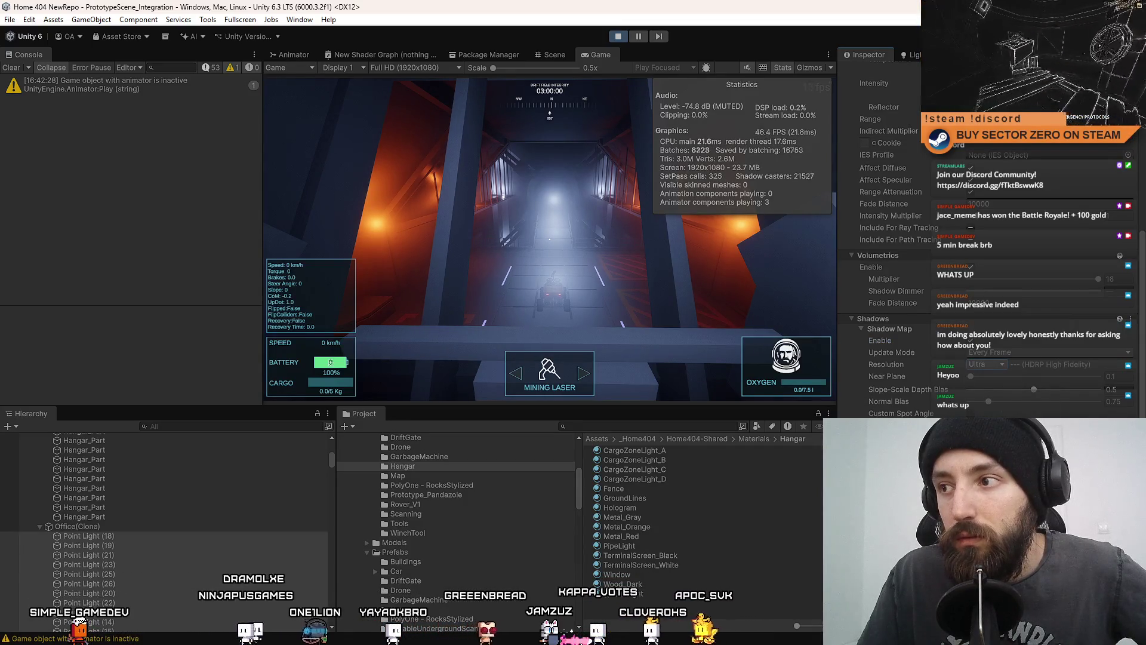
{"action": "left_click", "coordinate": [972, 341]}
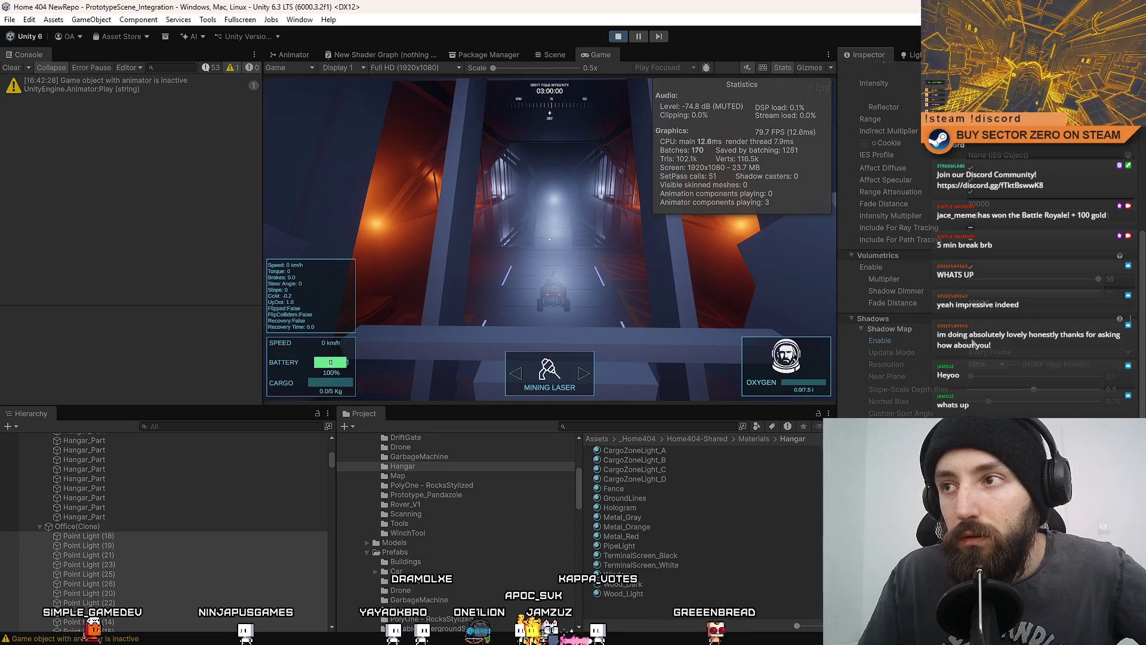
{"action": "left_click", "coordinate": [971, 341]}
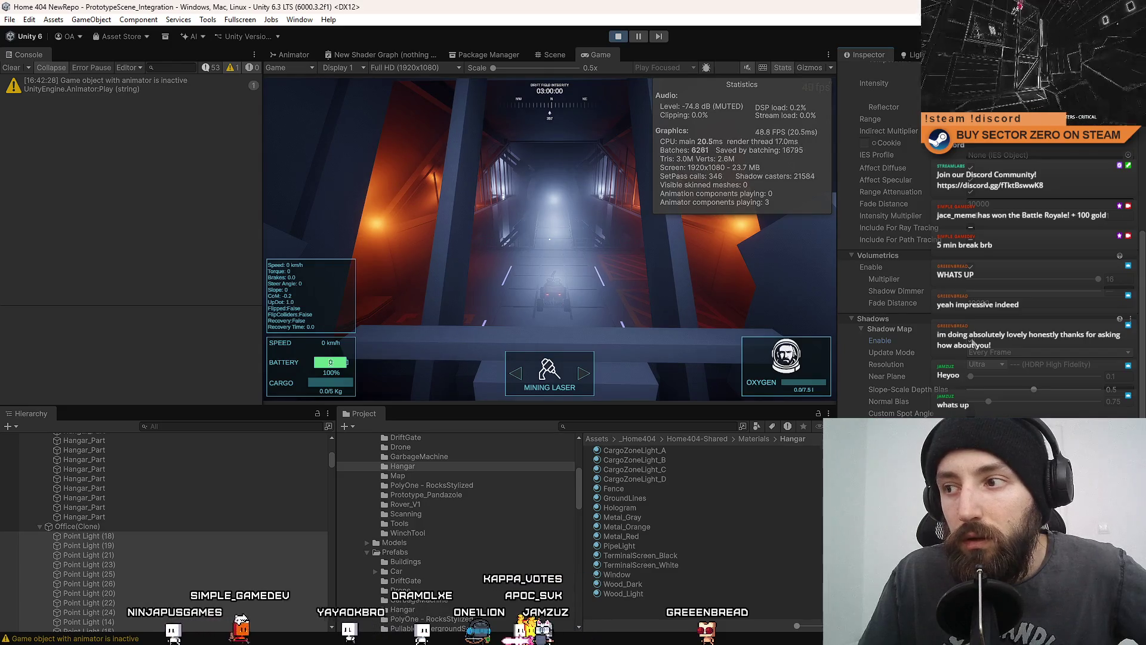
{"action": "left_click", "coordinate": [600, 261]}
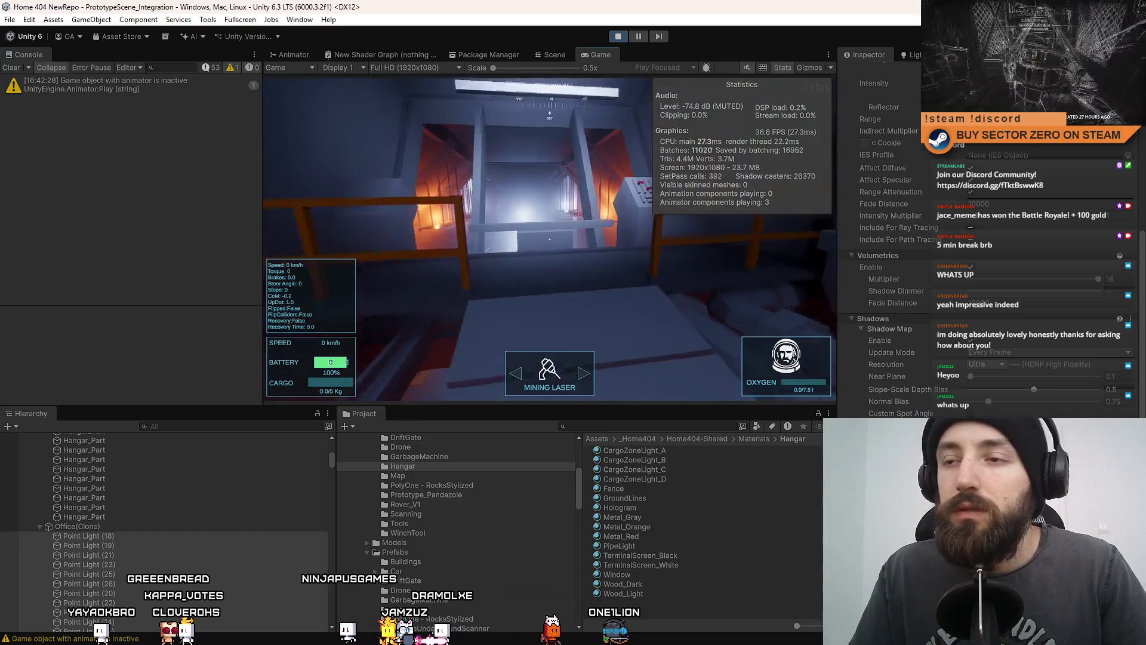
- Open the File menu
{"action": "left_click", "coordinate": [10, 20]}
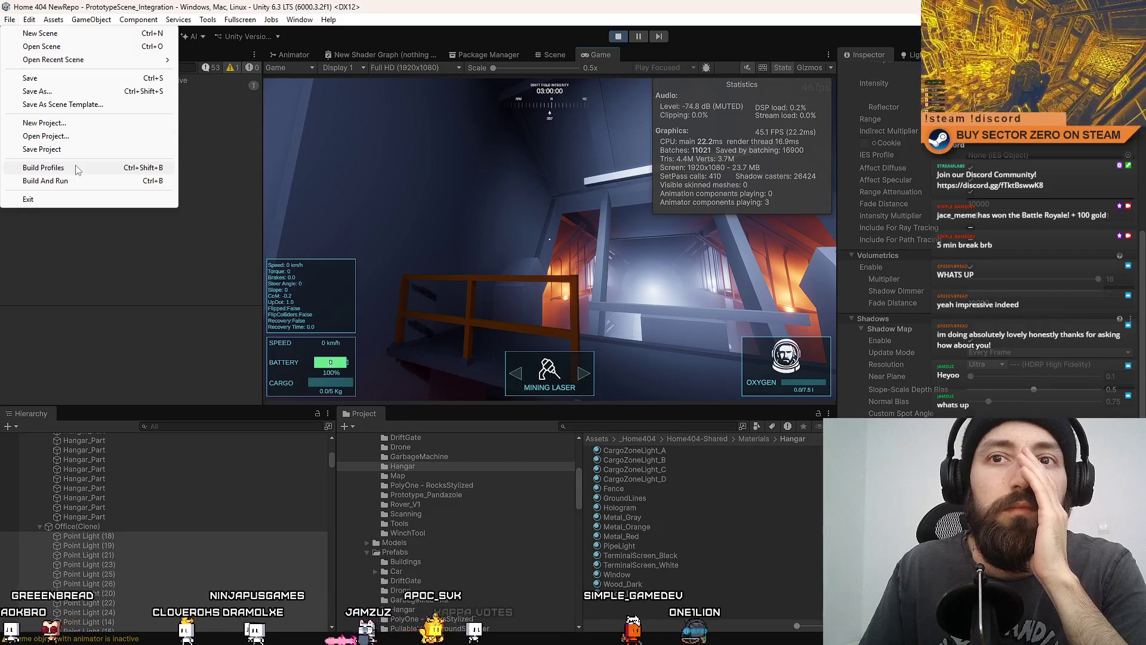
- Open Project Settings at the HDRP quality page and check Lit Shader Mode, leaving Deferred Only
{"action": "mouse_move", "coordinate": [30, 19]}
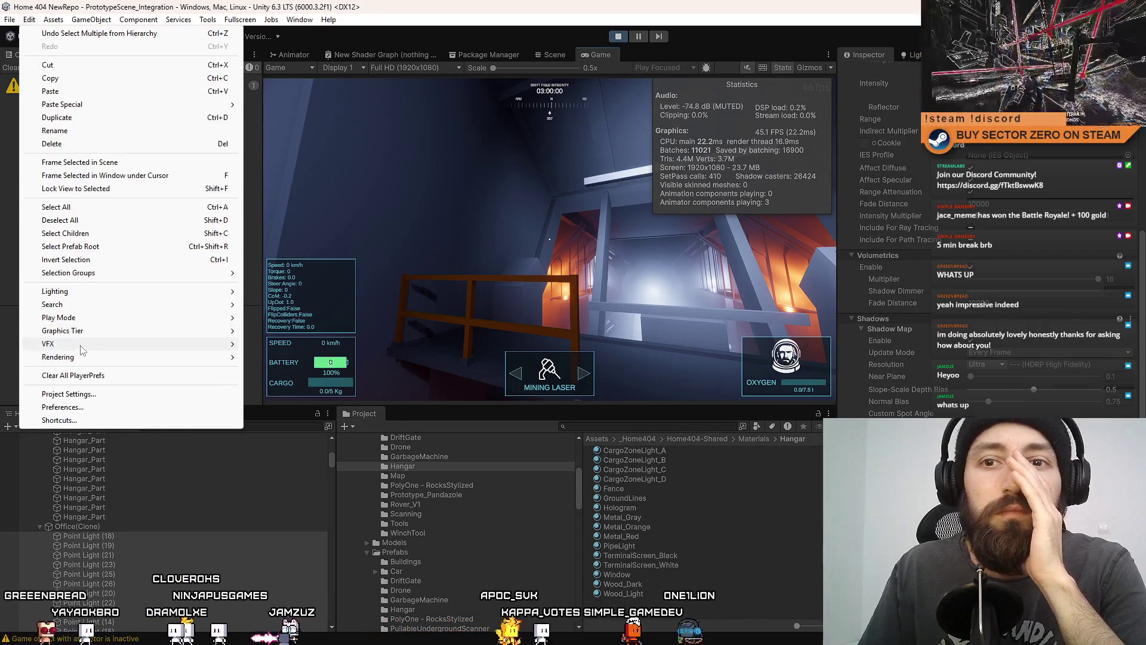
{"action": "left_click", "coordinate": [95, 394]}
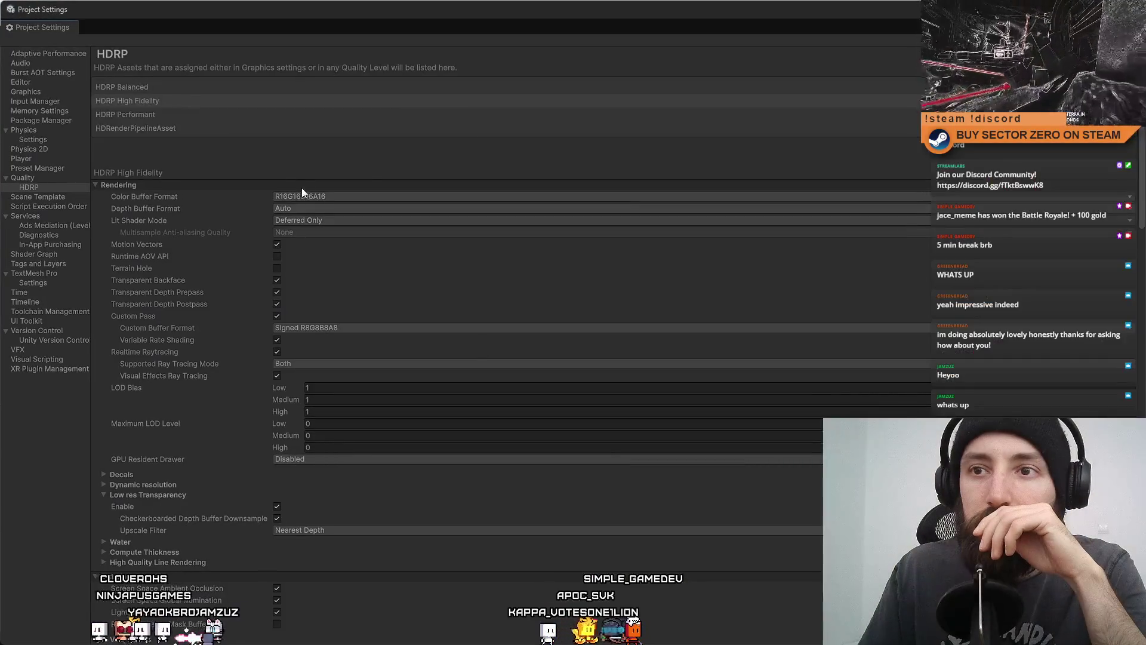
{"action": "left_click", "coordinate": [375, 222]}
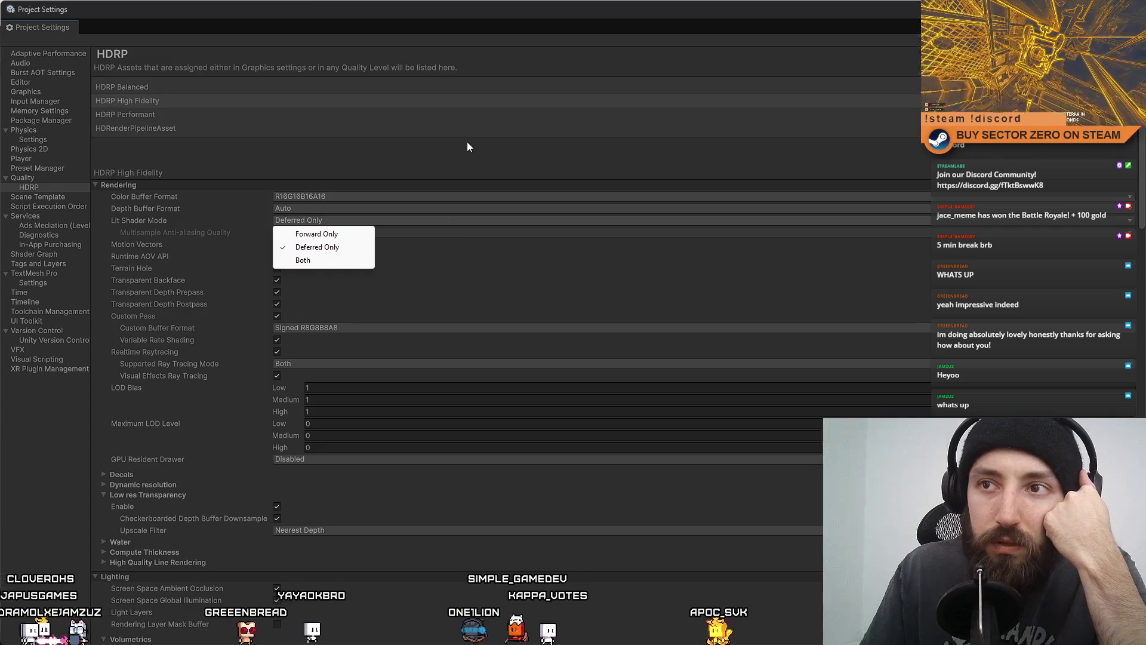
{"action": "left_click", "coordinate": [479, 139]}
{"action": "left_click", "coordinate": [388, 142]}
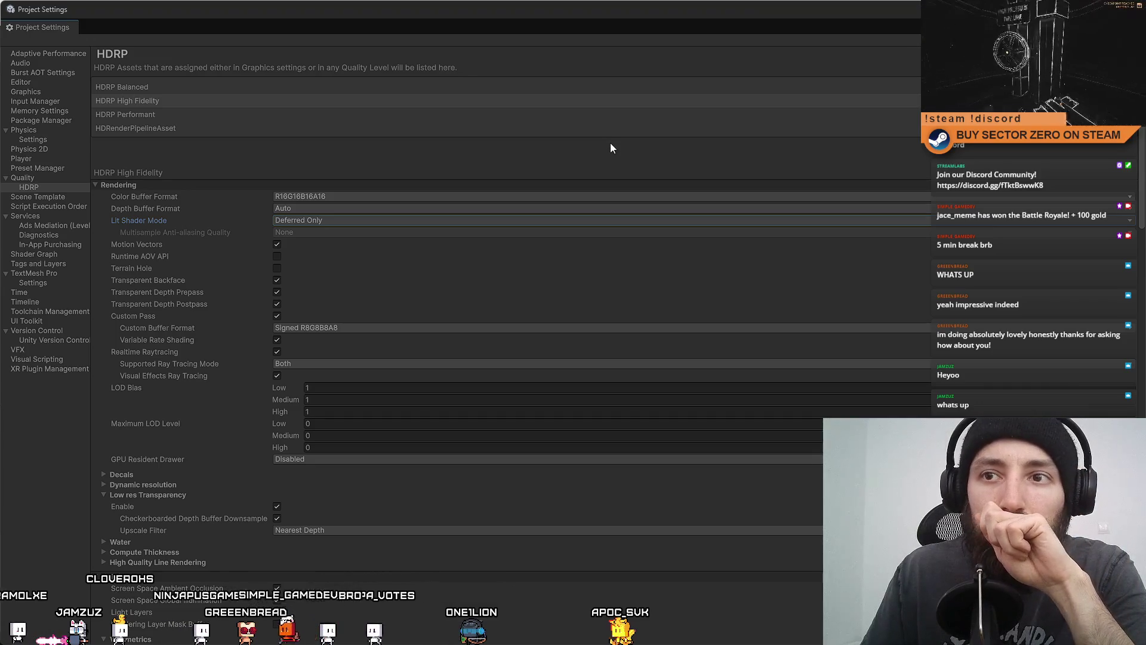
{"action": "scroll", "coordinate": [577, 237], "scroll_direction": "down", "scroll_amount": 3}
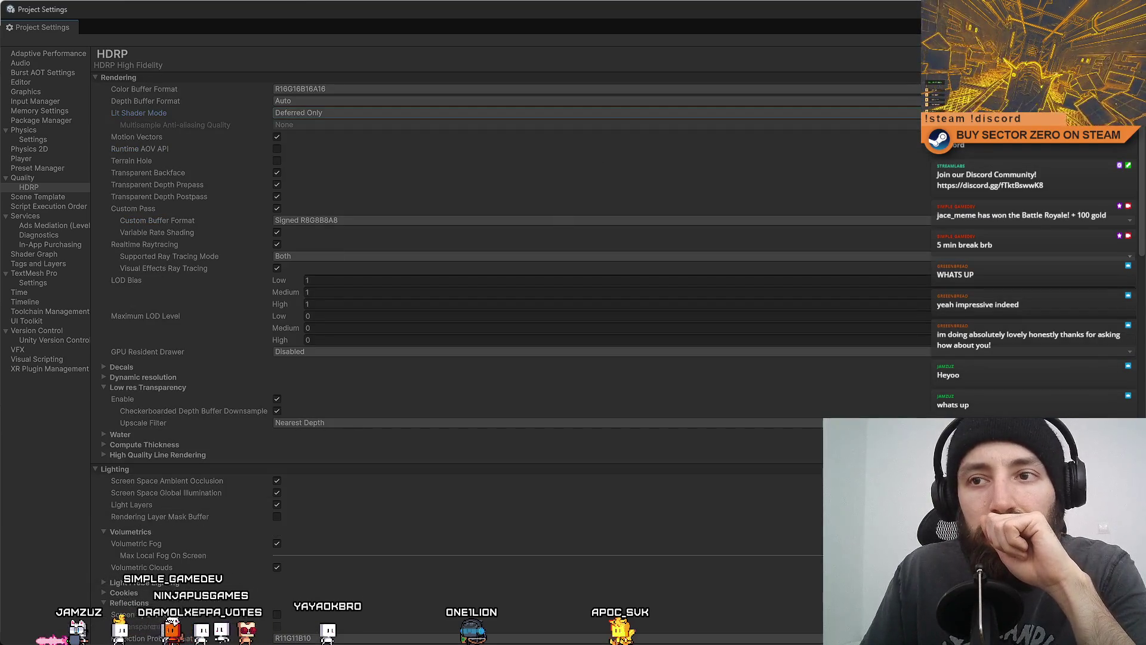
{"action": "key", "text": "alt+Tab"}
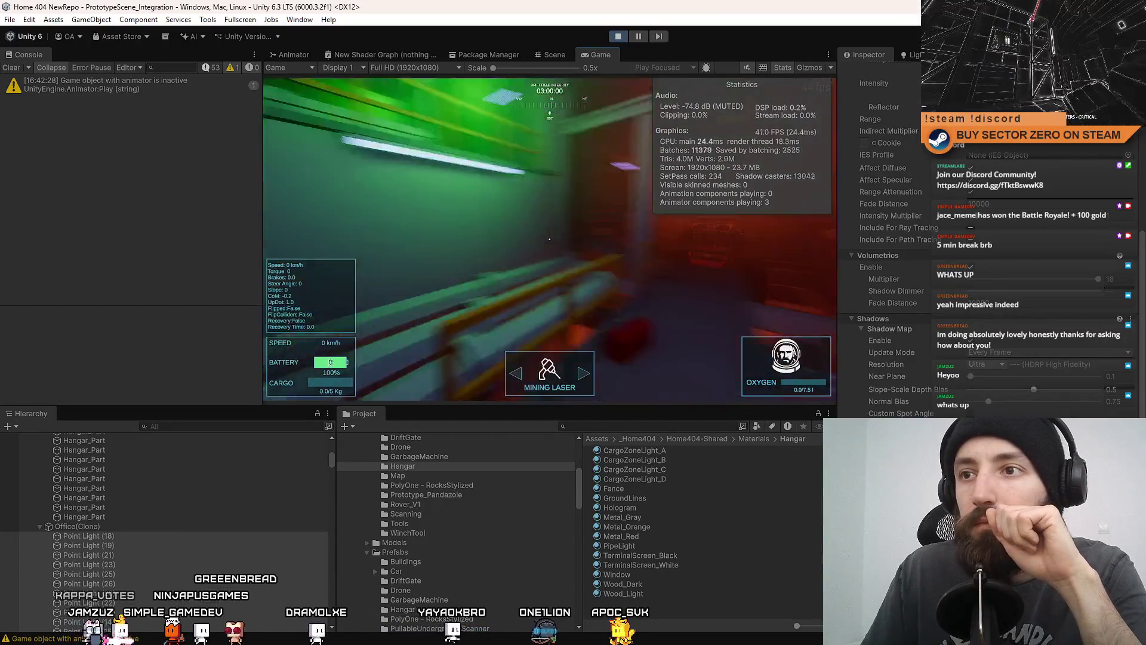
- Open the Build Profiles window from the File menu and close it again
{"action": "left_click", "coordinate": [10, 19]}
{"action": "left_click", "coordinate": [62, 169]}
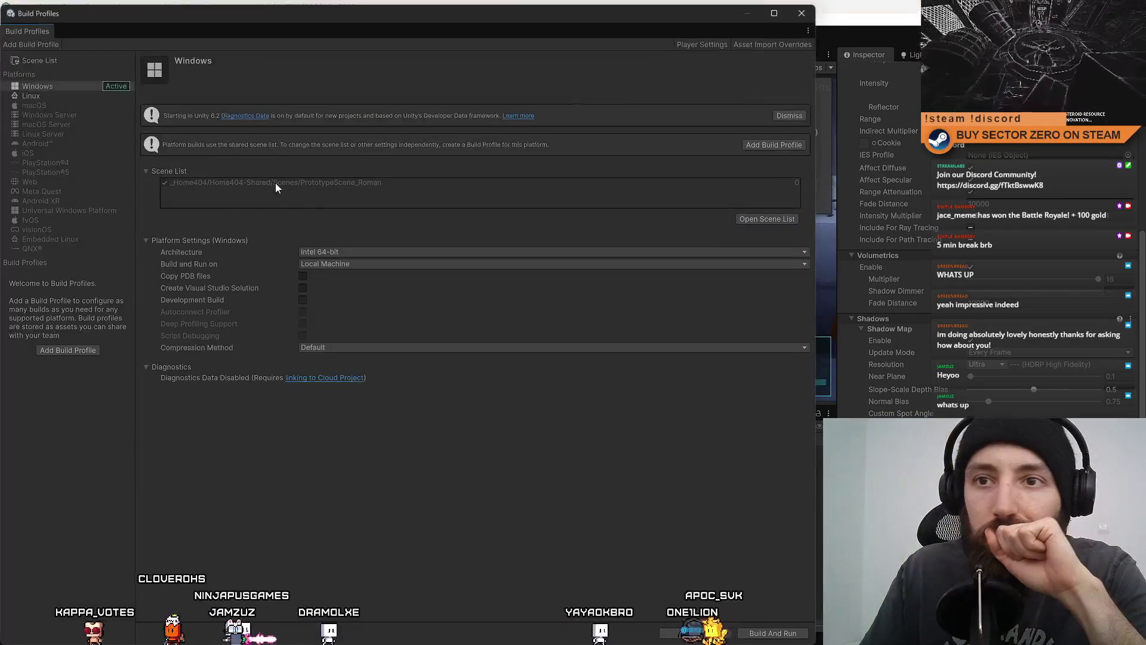
{"action": "left_click", "coordinate": [746, 12]}
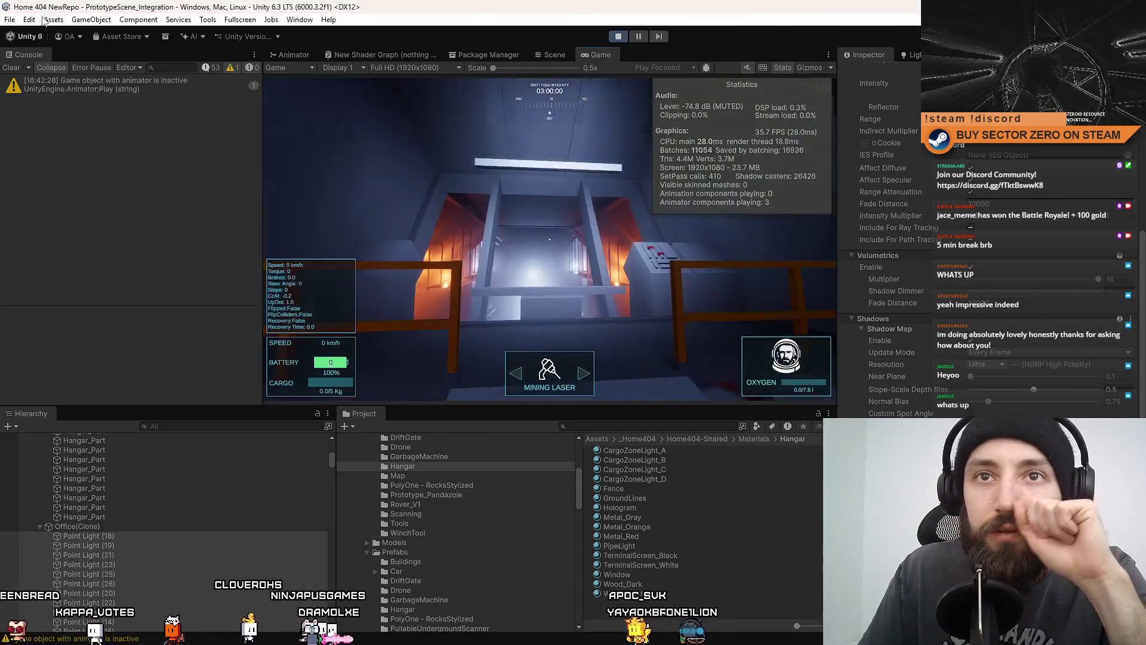
- Reopen Project Settings on the HDRP quality page and set Lit Shader Mode to Forward Only
{"action": "left_click", "coordinate": [9, 19]}
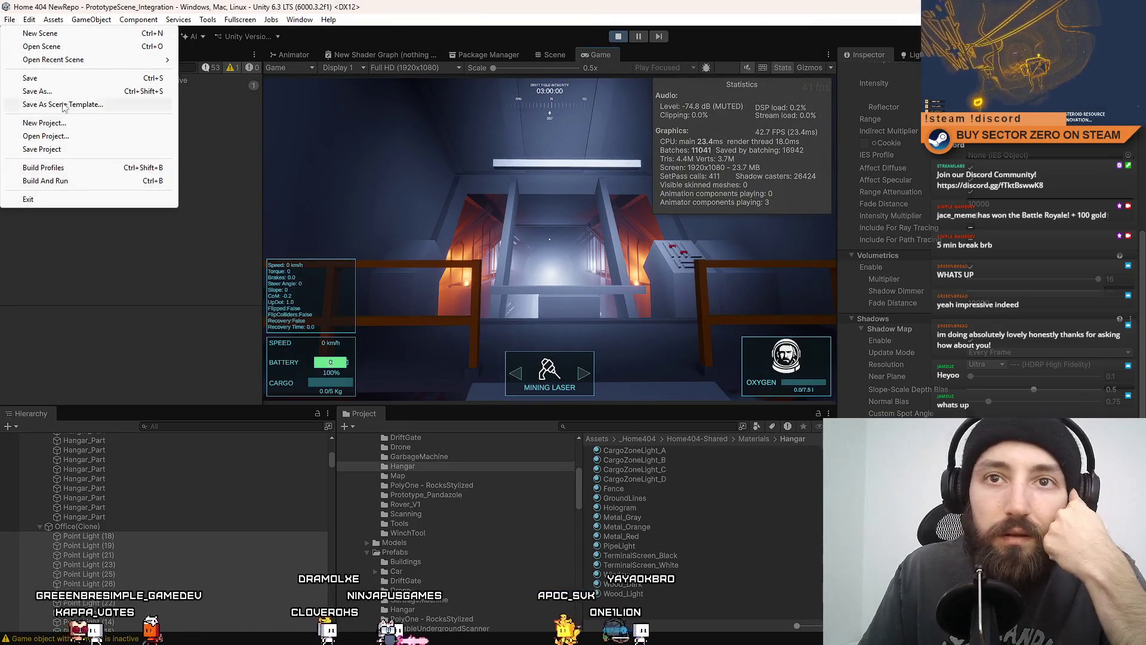
{"action": "mouse_move", "coordinate": [29, 19]}
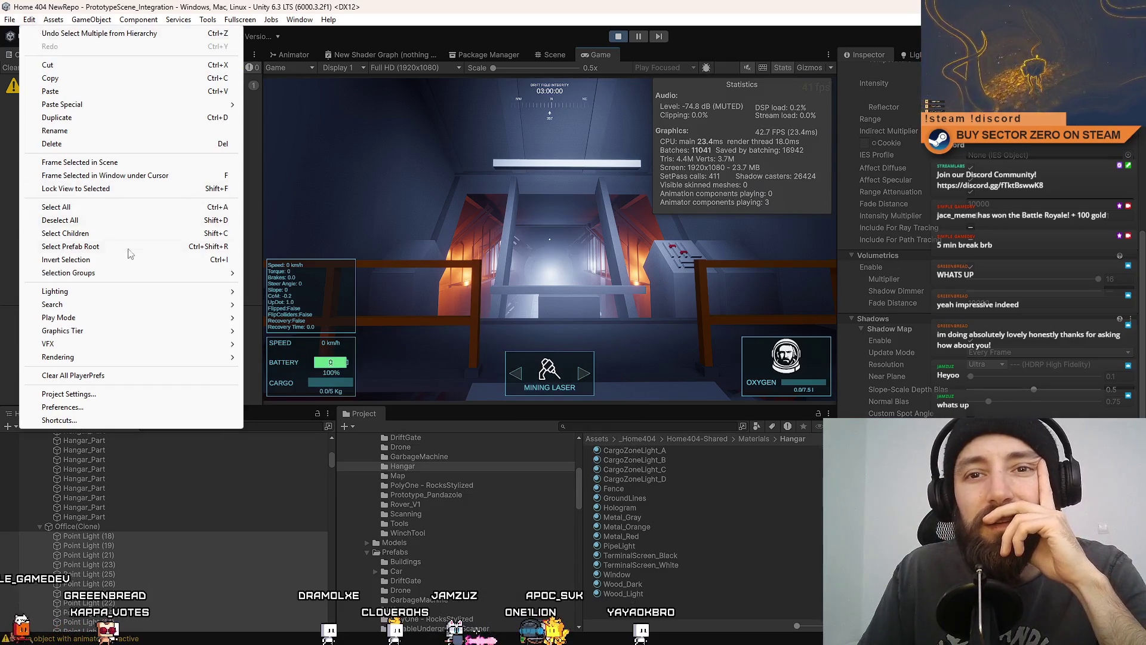
{"action": "left_click", "coordinate": [30, 19]}
{"action": "left_click", "coordinate": [9, 19]}
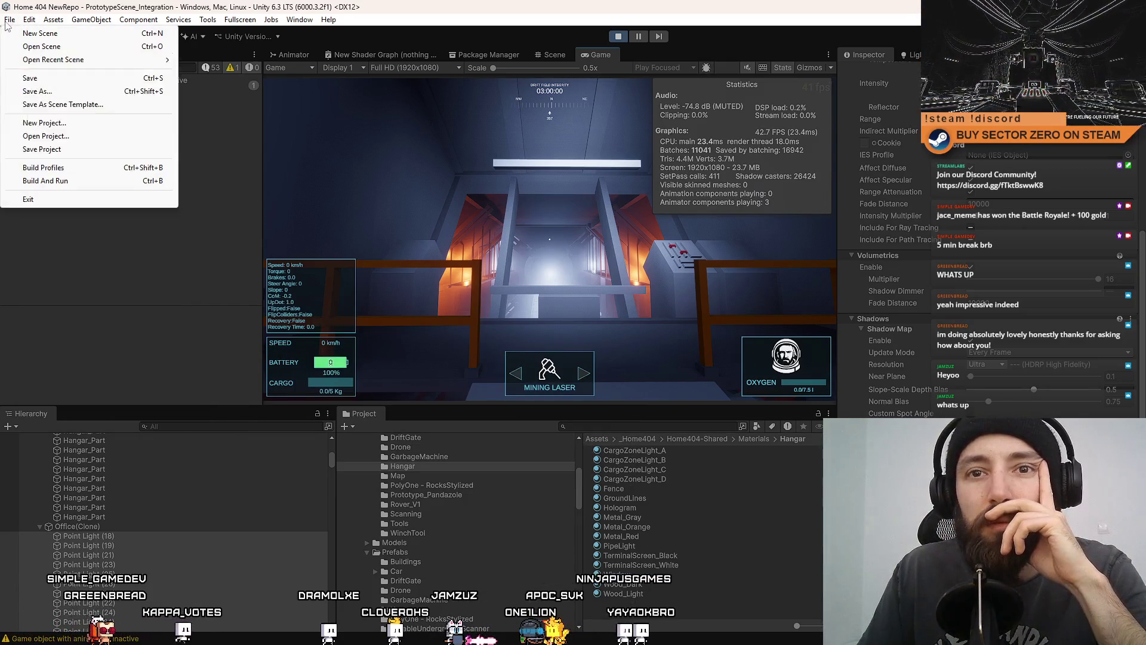
{"action": "mouse_move", "coordinate": [29, 19]}
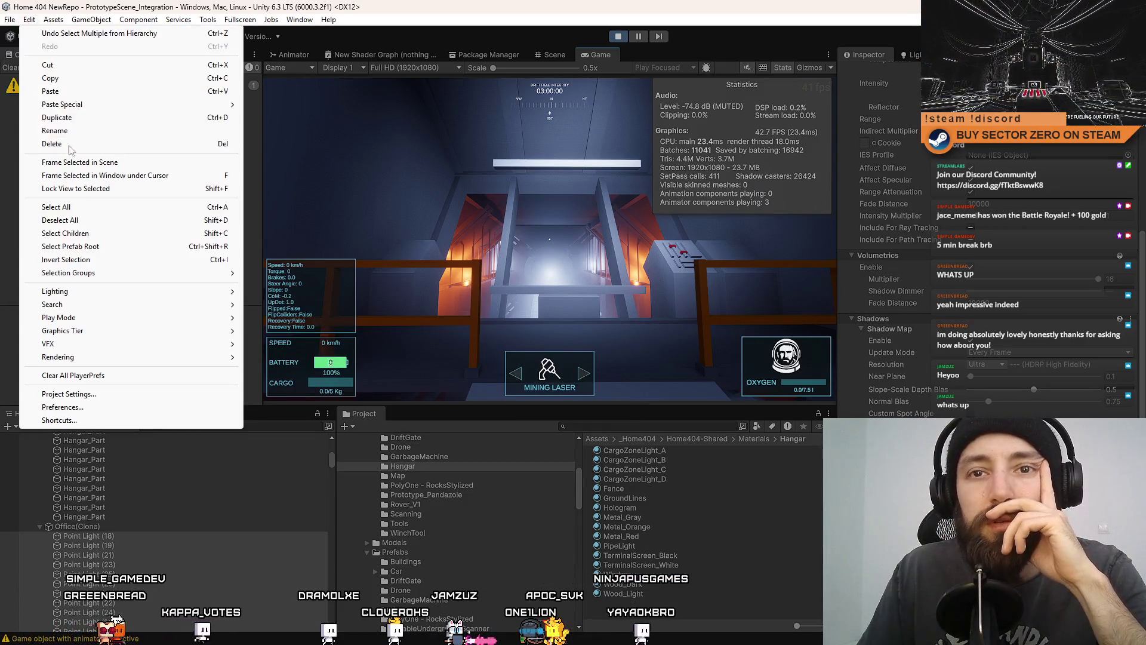
{"action": "left_click", "coordinate": [102, 394]}
{"action": "left_click", "coordinate": [312, 222]}
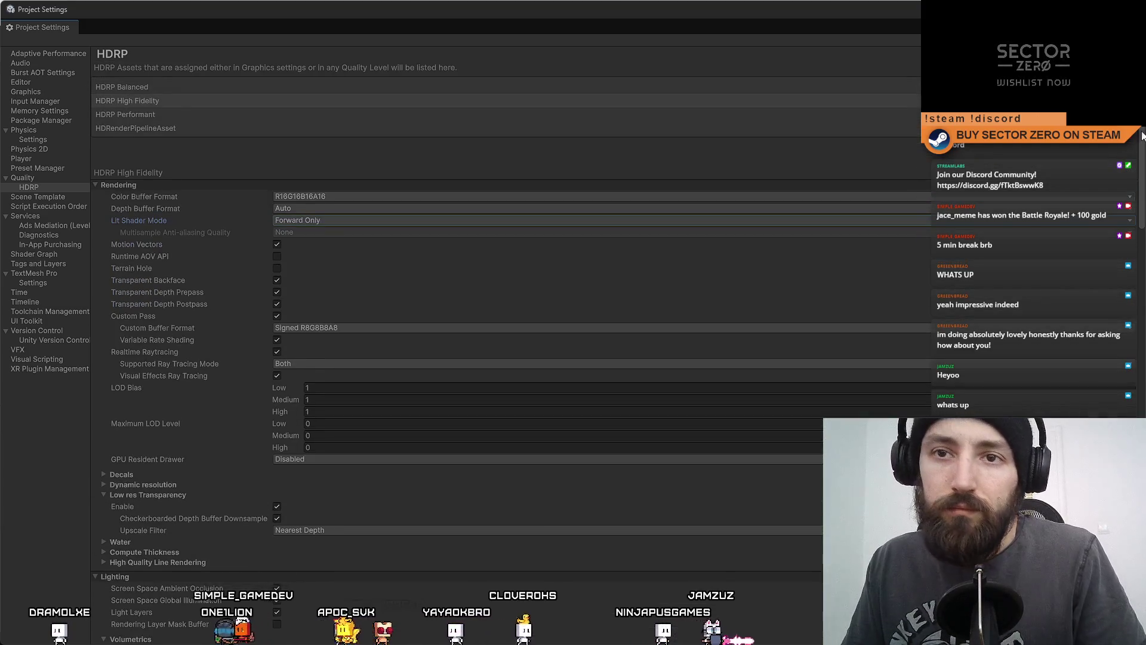
{"action": "left_click_drag", "start_coordinate": [1142, 136], "coordinate": [1143, 245]}
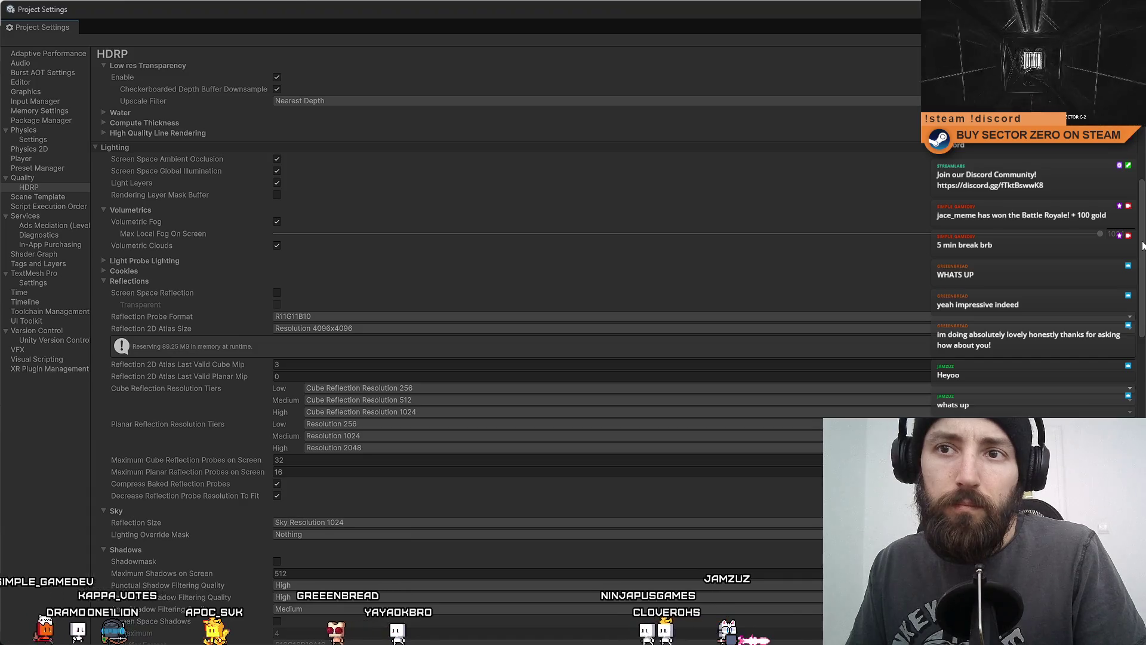
{"action": "left_click", "coordinate": [181, 195]}
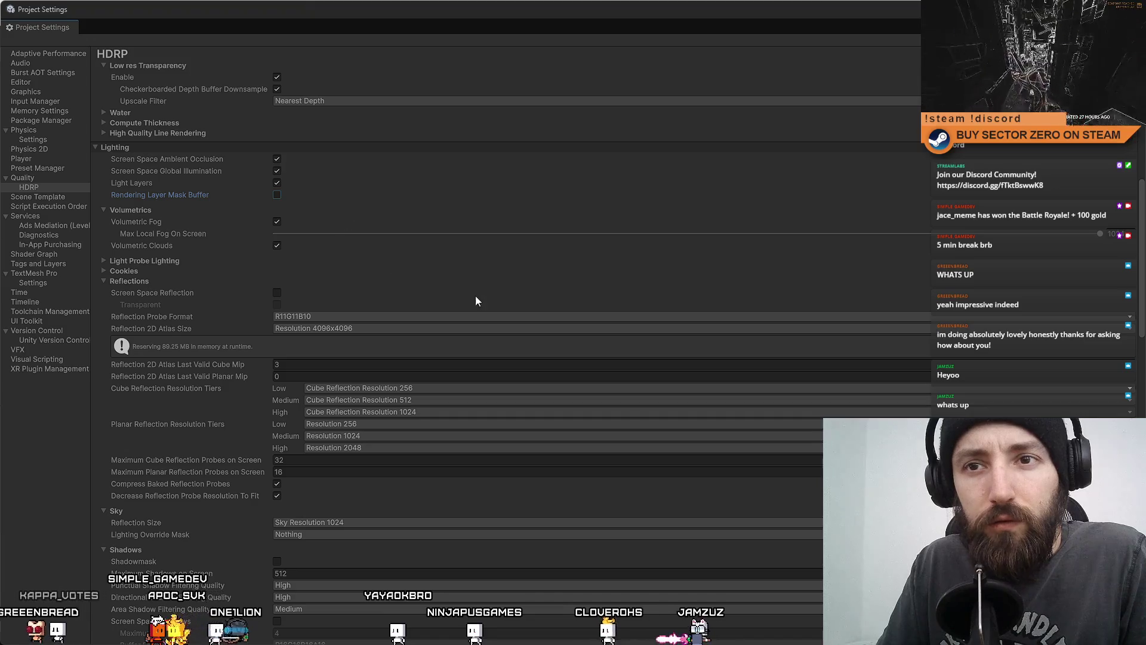
- Scroll through the HDRP lighting and shadow settings, then return to the running game
{"action": "scroll", "coordinate": [592, 334], "scroll_direction": "down", "scroll_amount": 5}
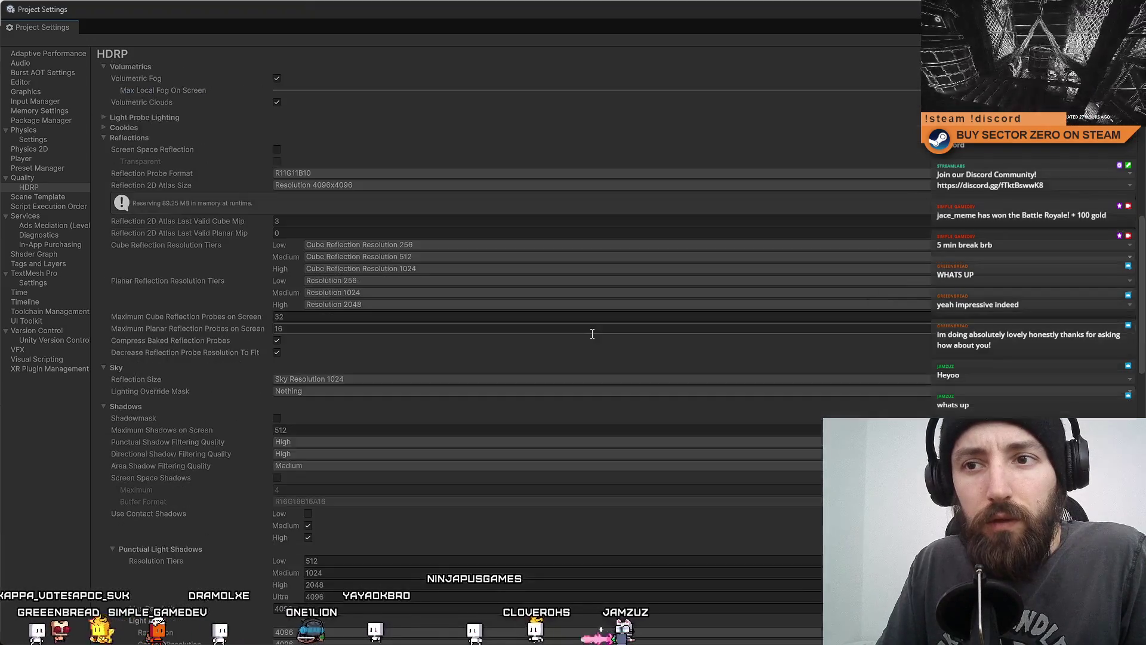
{"action": "scroll", "coordinate": [592, 333], "scroll_direction": "down", "scroll_amount": 5}
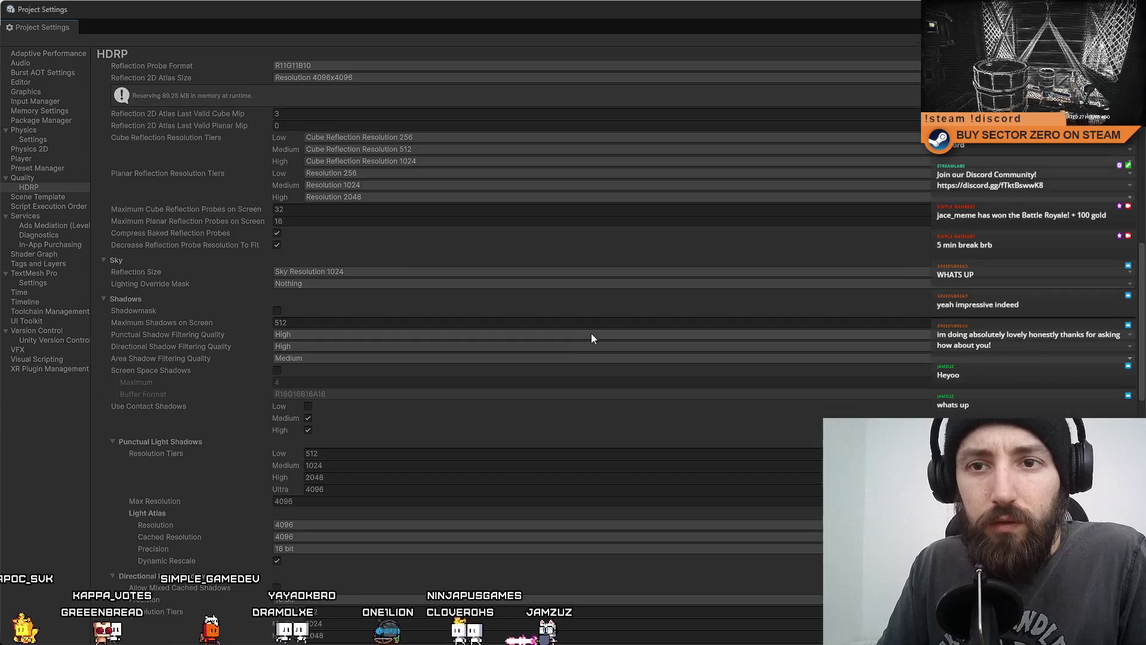
{"action": "scroll", "coordinate": [592, 333], "scroll_direction": "down", "scroll_amount": 5}
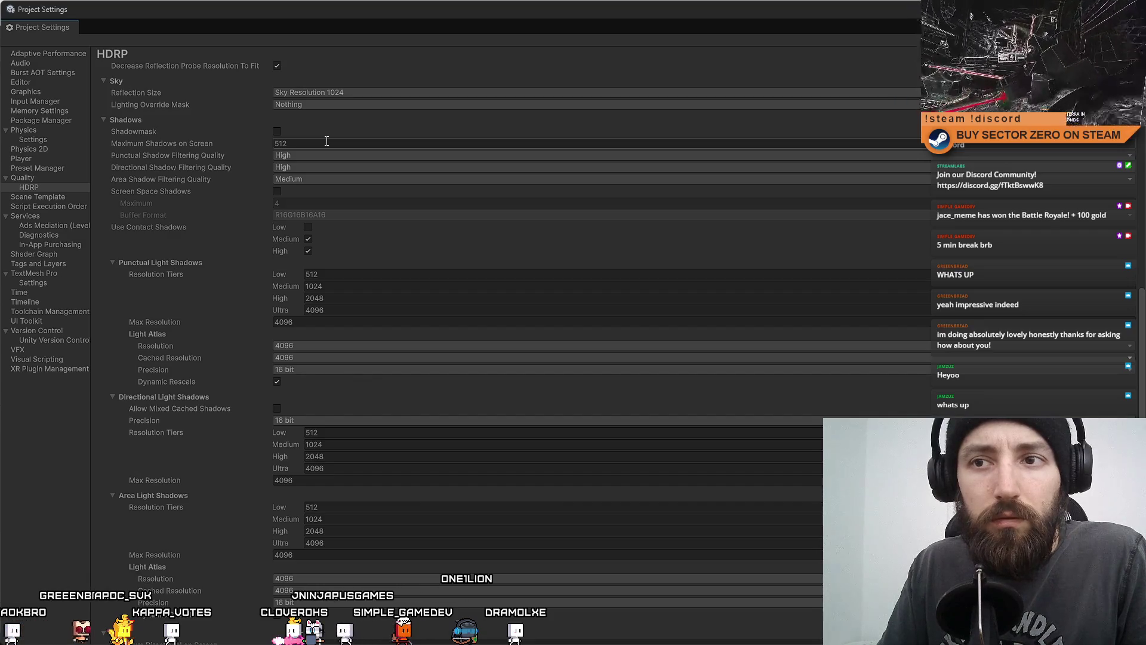
{"action": "scroll", "coordinate": [660, 289], "scroll_direction": "down", "scroll_amount": 3}
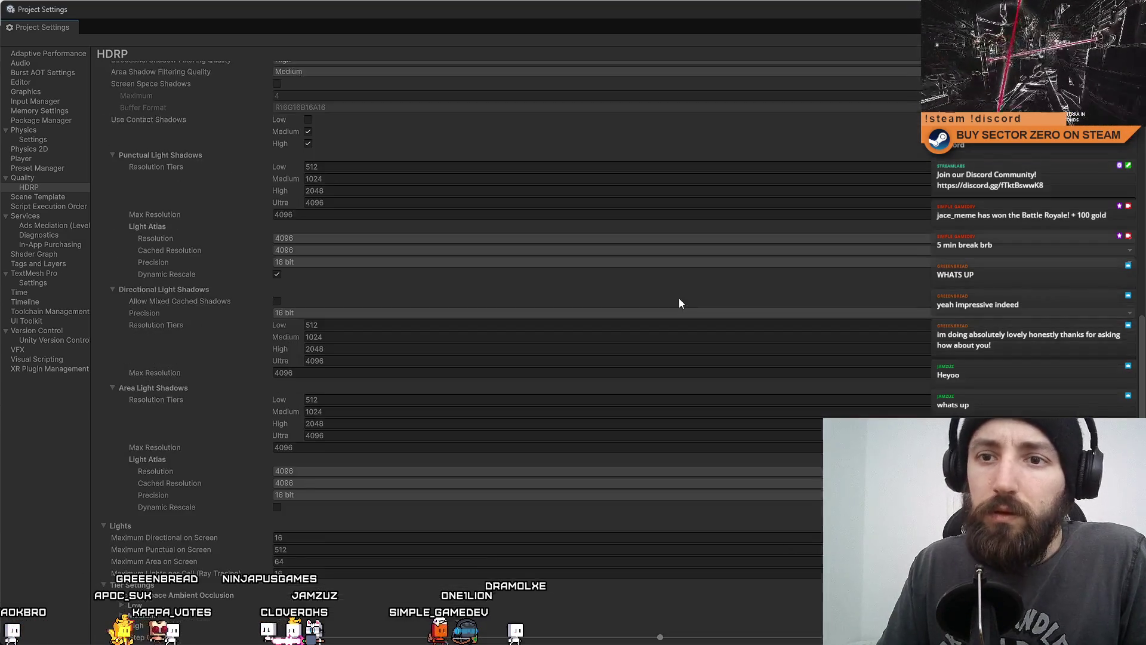
{"action": "scroll", "coordinate": [679, 299], "scroll_direction": "down", "scroll_amount": 5}
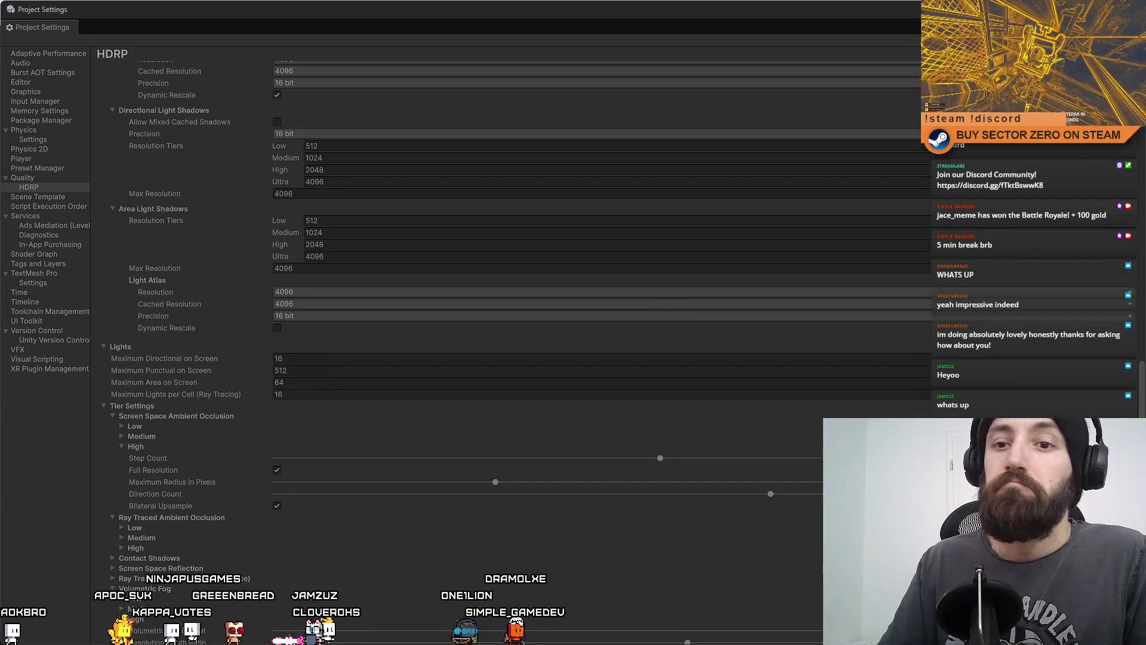
{"action": "key", "text": "alt+Tab"}
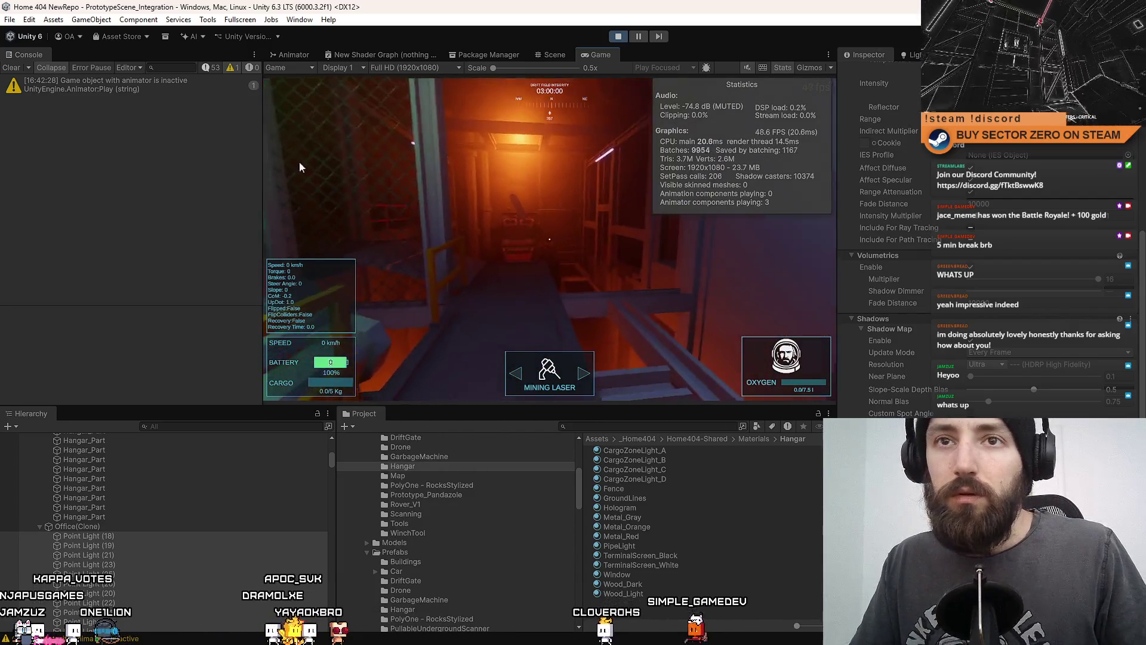
- In Project Settings, switch the HDRP Lit Shader Mode back to Deferred Only
{"action": "left_click", "coordinate": [10, 20]}
{"action": "mouse_move", "coordinate": [34, 25]}
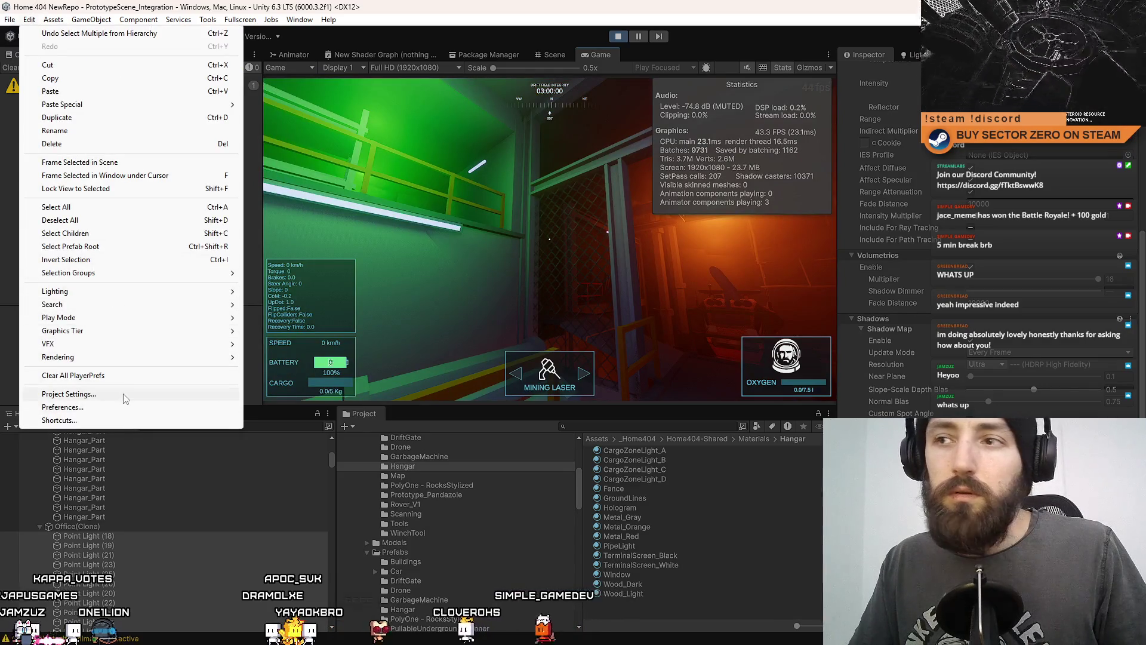
{"action": "left_click", "coordinate": [69, 394]}
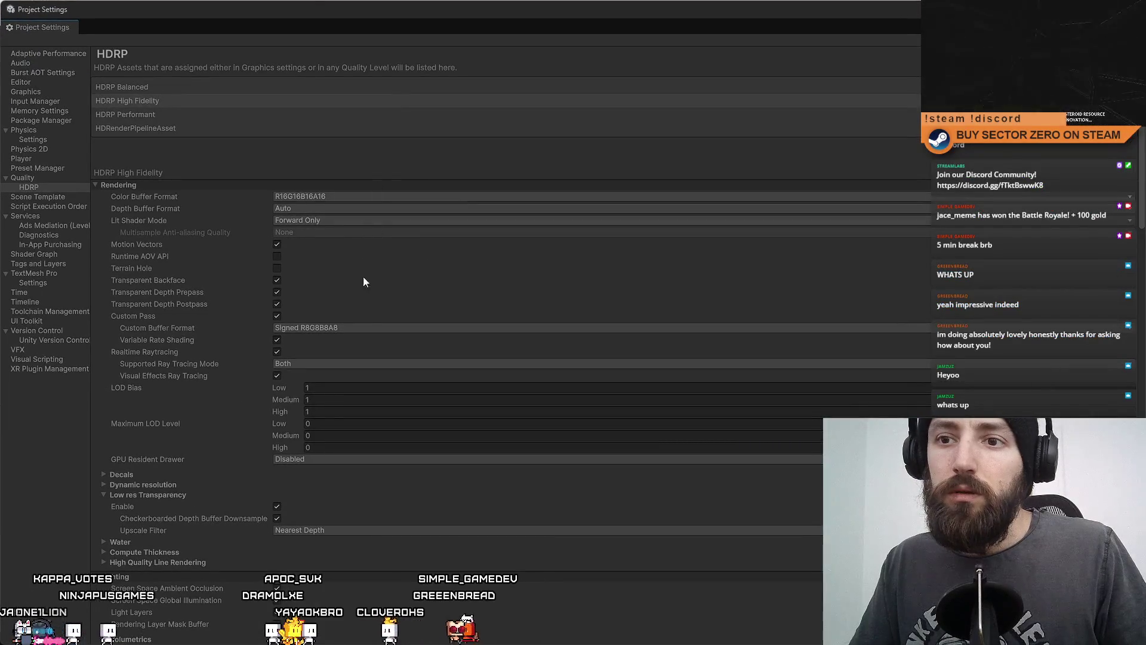
{"action": "left_click", "coordinate": [306, 223]}
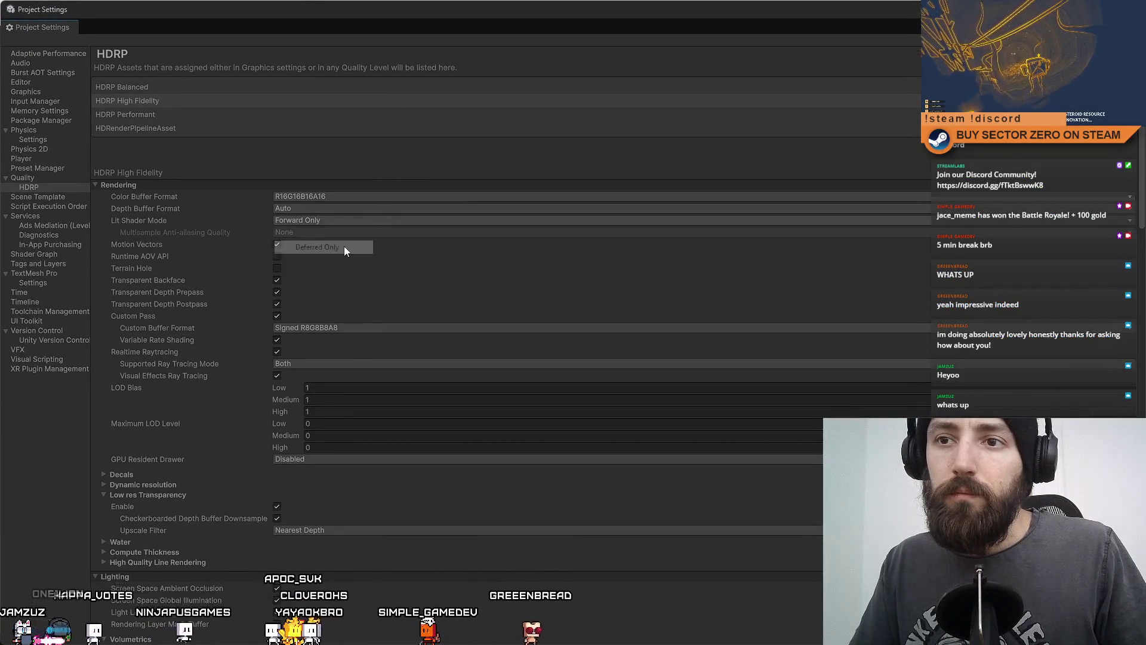
{"action": "left_click", "coordinate": [344, 246]}
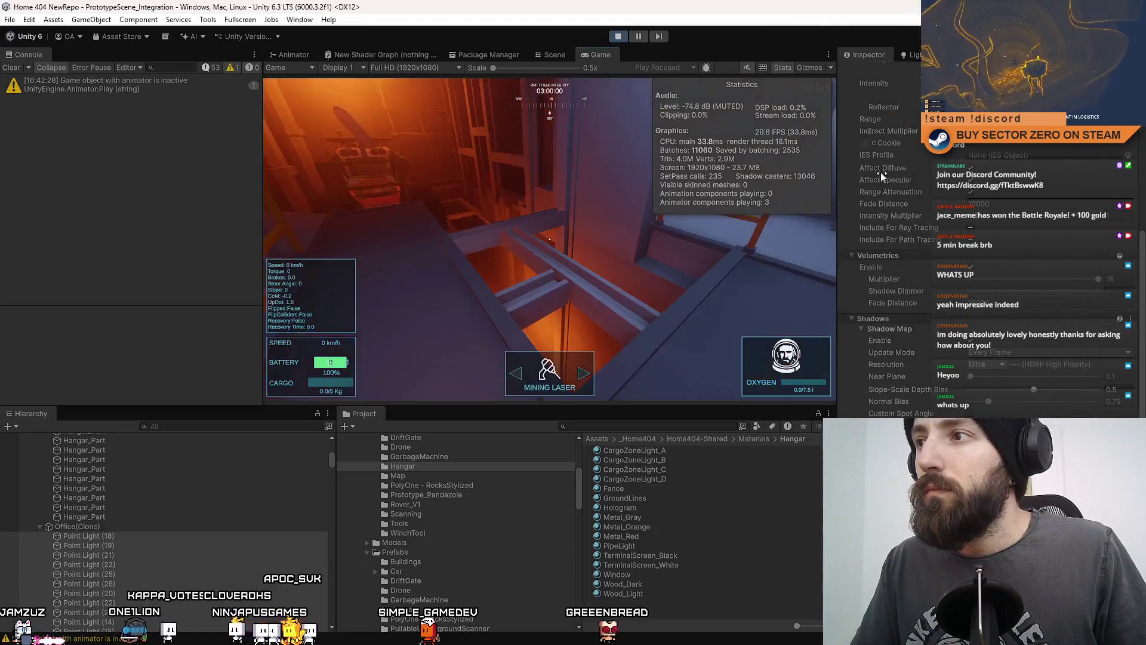
- Take control of the running game again and continue through the corridors
{"action": "scroll", "coordinate": [890, 179], "scroll_direction": "up", "scroll_amount": 8}
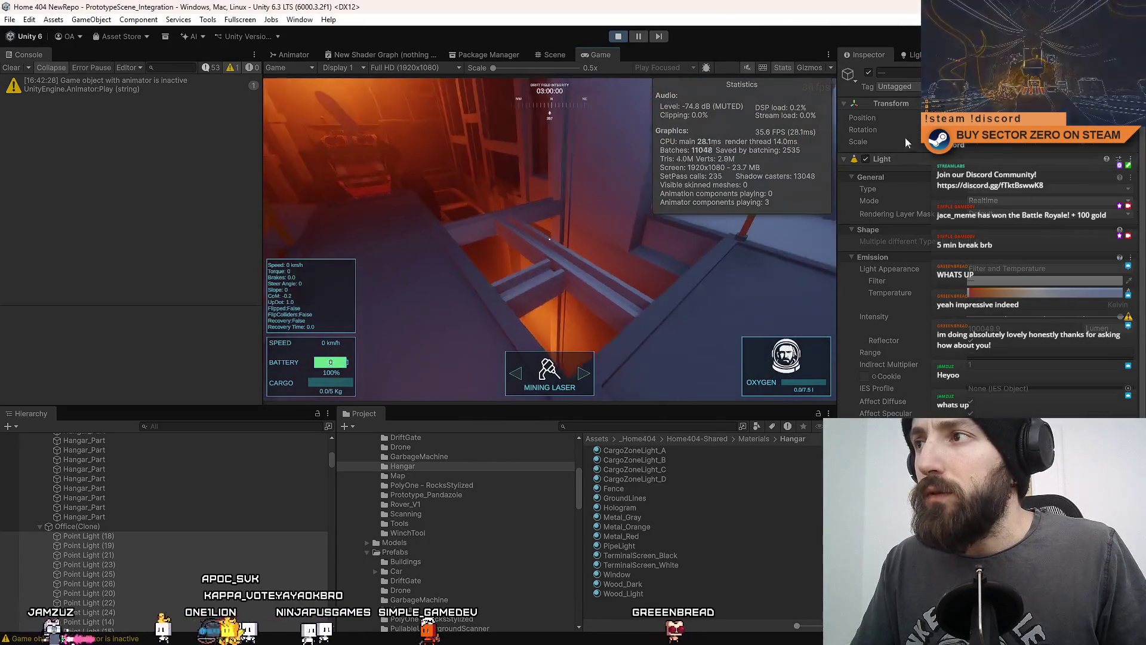
{"action": "left_click", "coordinate": [518, 170]}
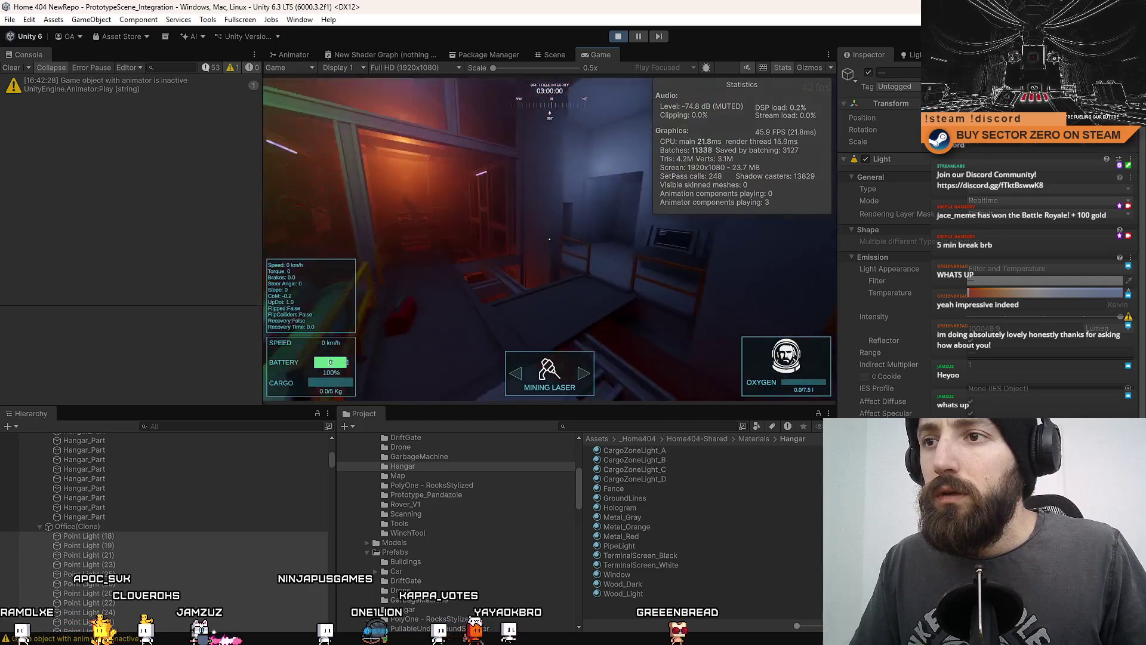
{"action": "scroll", "coordinate": [884, 239], "scroll_direction": "down", "scroll_amount": 3}
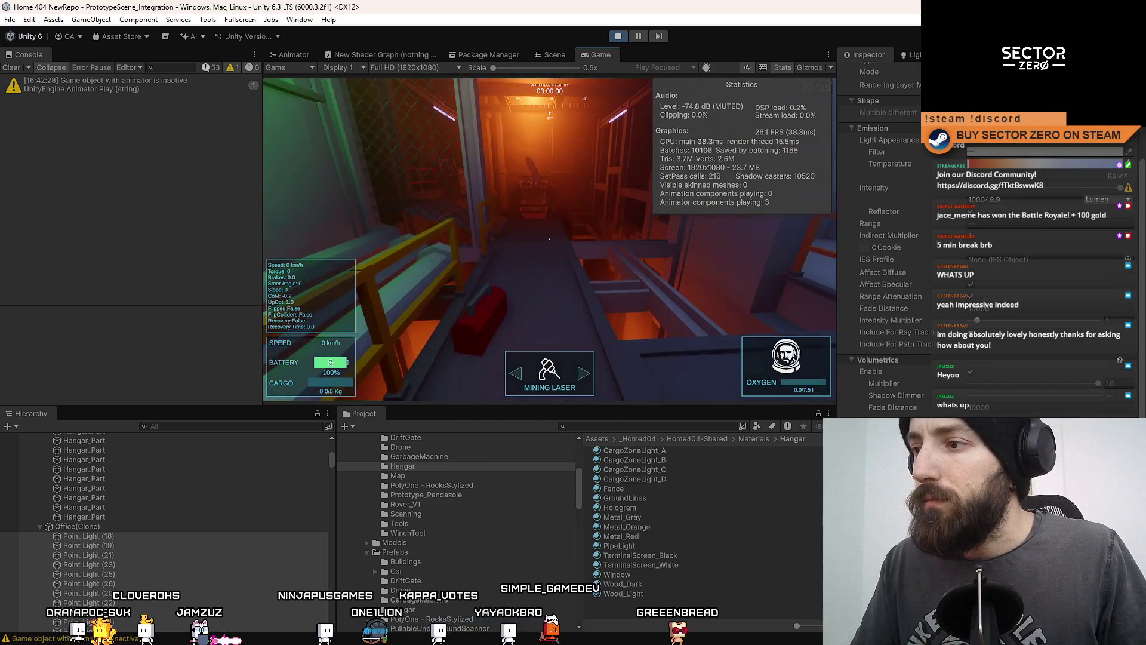
{"action": "scroll", "coordinate": [884, 239], "scroll_direction": "down", "scroll_amount": 3}
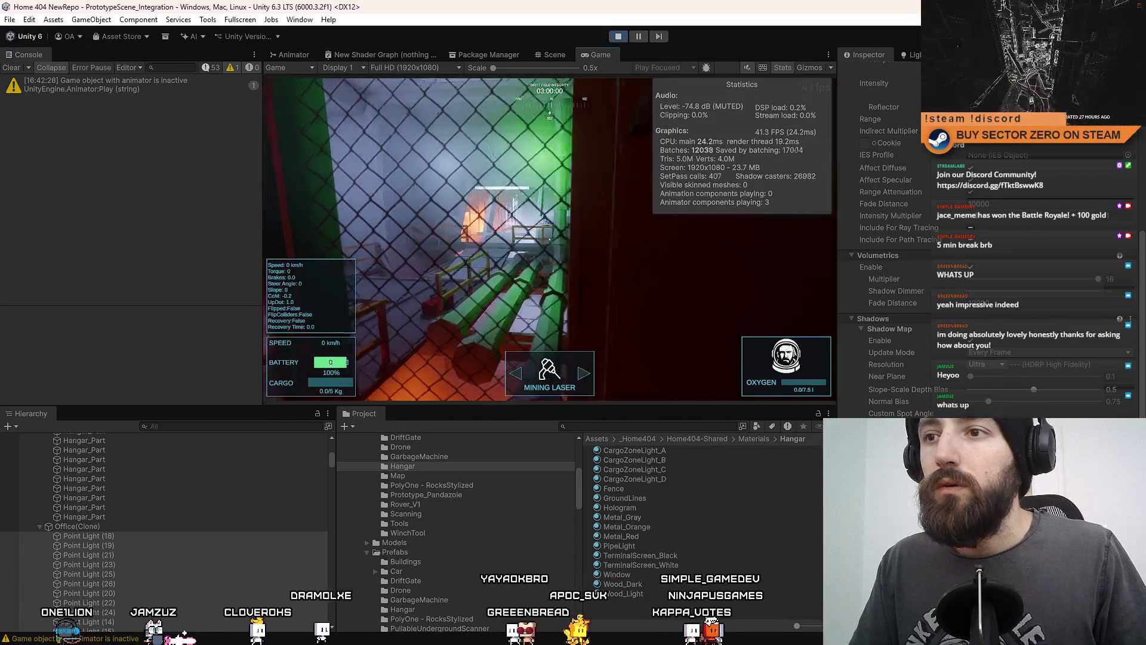
- Select a chain-link fence Quad in the Scene view and frame it
{"action": "left_click", "coordinate": [560, 56]}
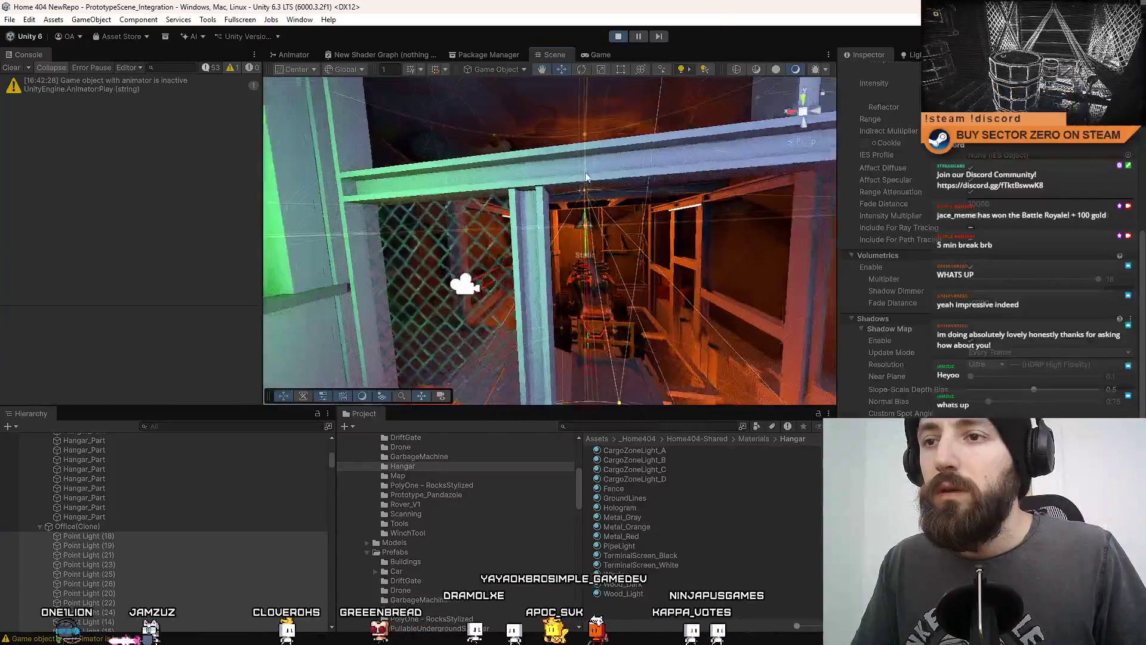
{"action": "left_click", "coordinate": [482, 240]}
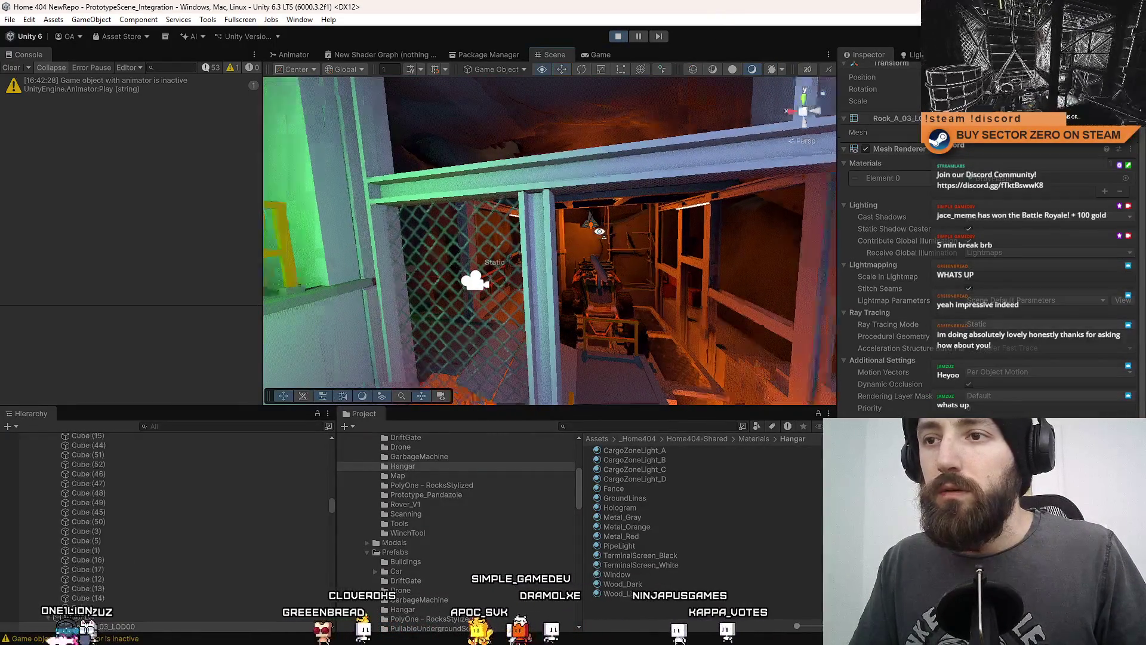
{"action": "left_click", "coordinate": [465, 239]}
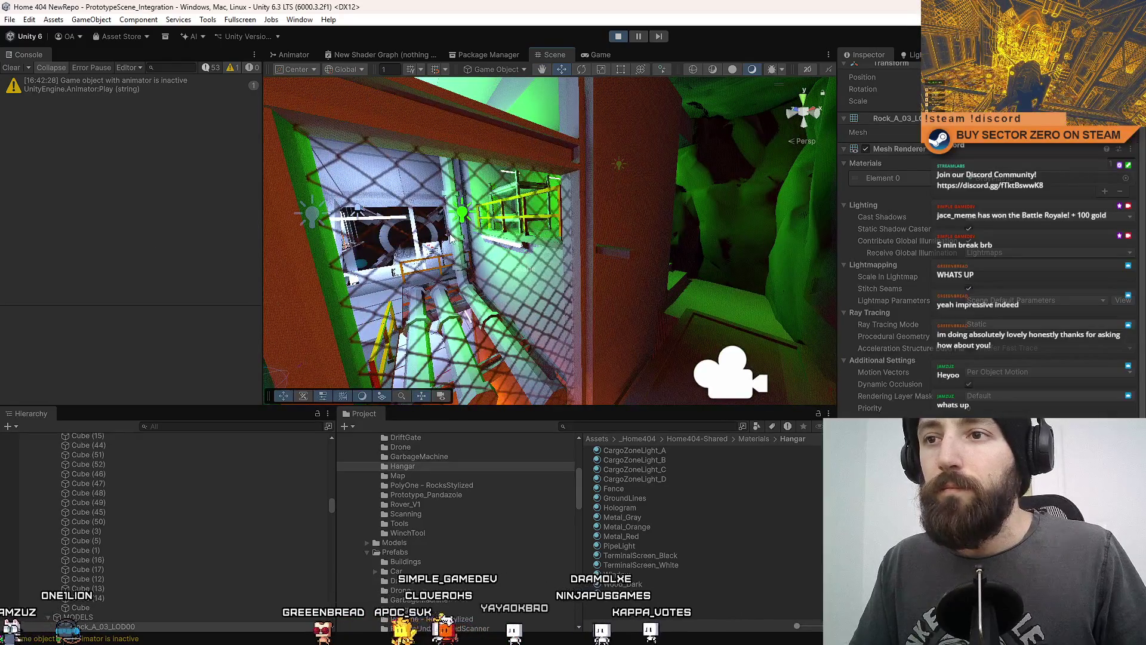
{"action": "left_click", "coordinate": [451, 237]}
{"action": "key", "text": "f"}
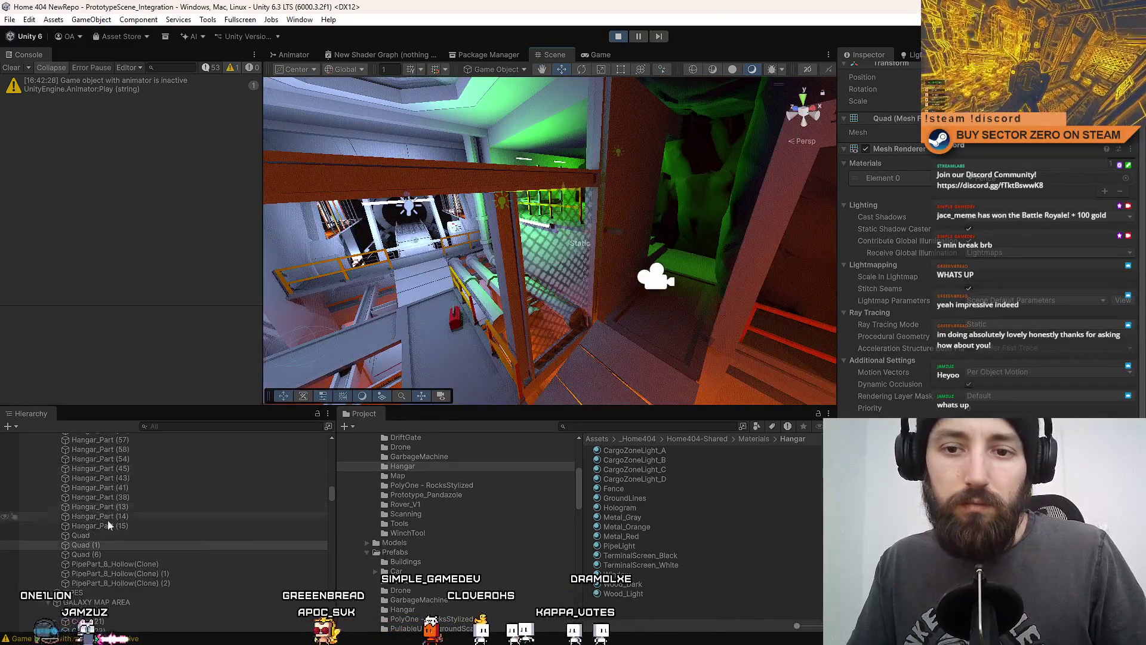
- Delete every Quad fence object found by filtering 'q', then hide the Game view Stats
{"action": "type", "text": "quad"}
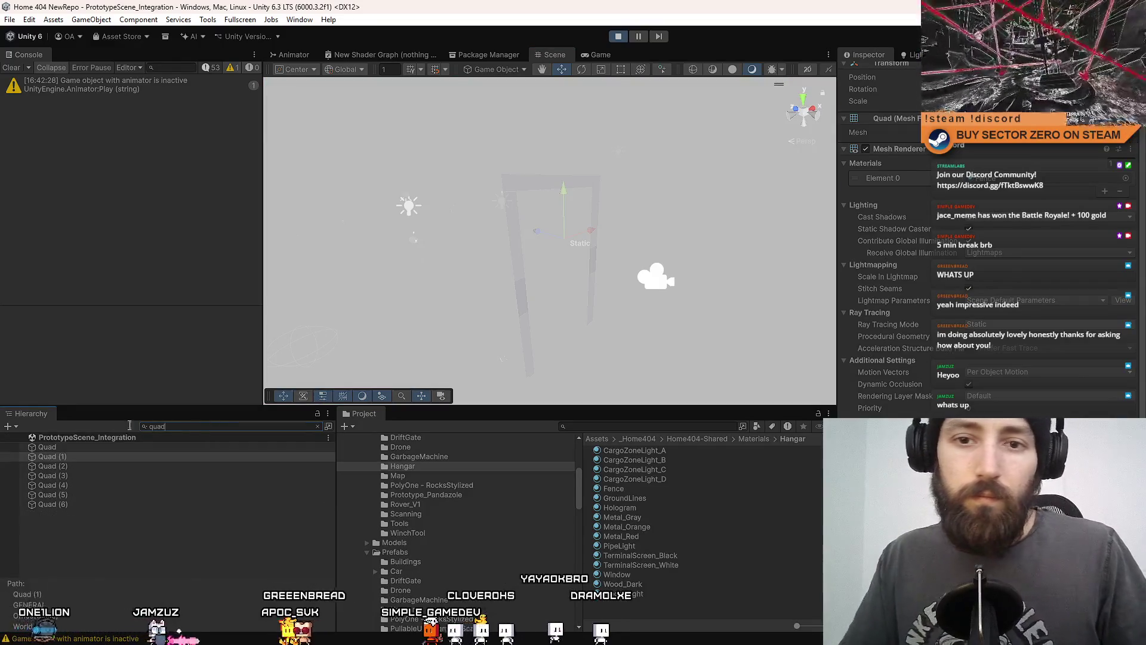
{"action": "left_click", "coordinate": [88, 448]}
{"action": "left_click", "coordinate": [73, 504], "text": "shift"}
{"action": "key", "text": "Delete"}
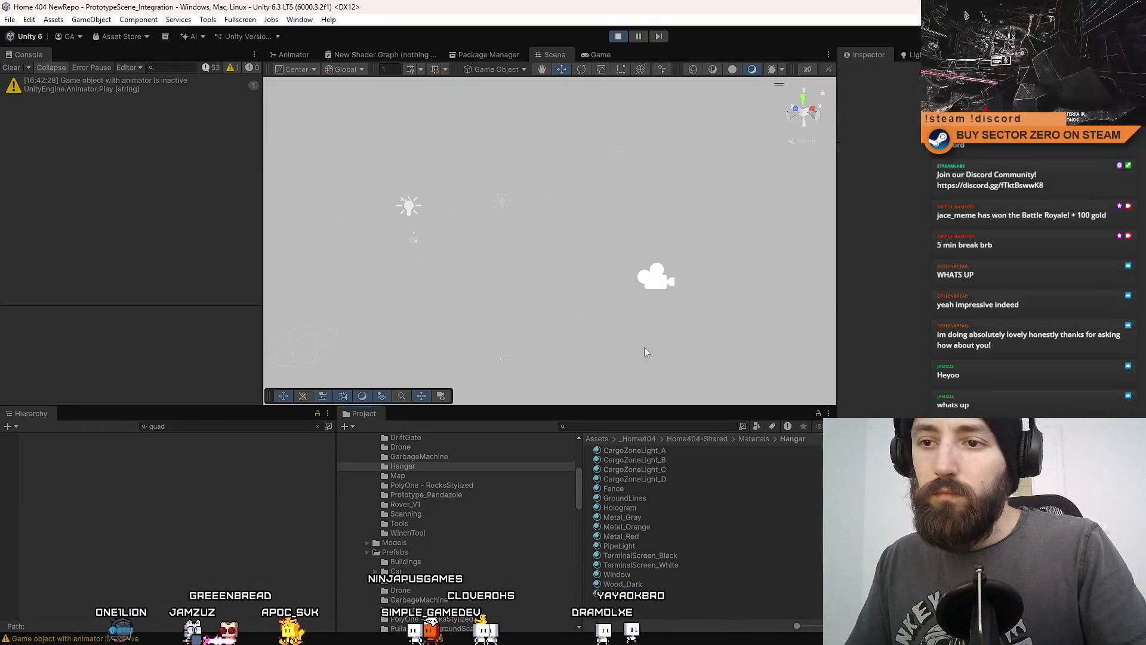
{"action": "left_click", "coordinate": [597, 54]}
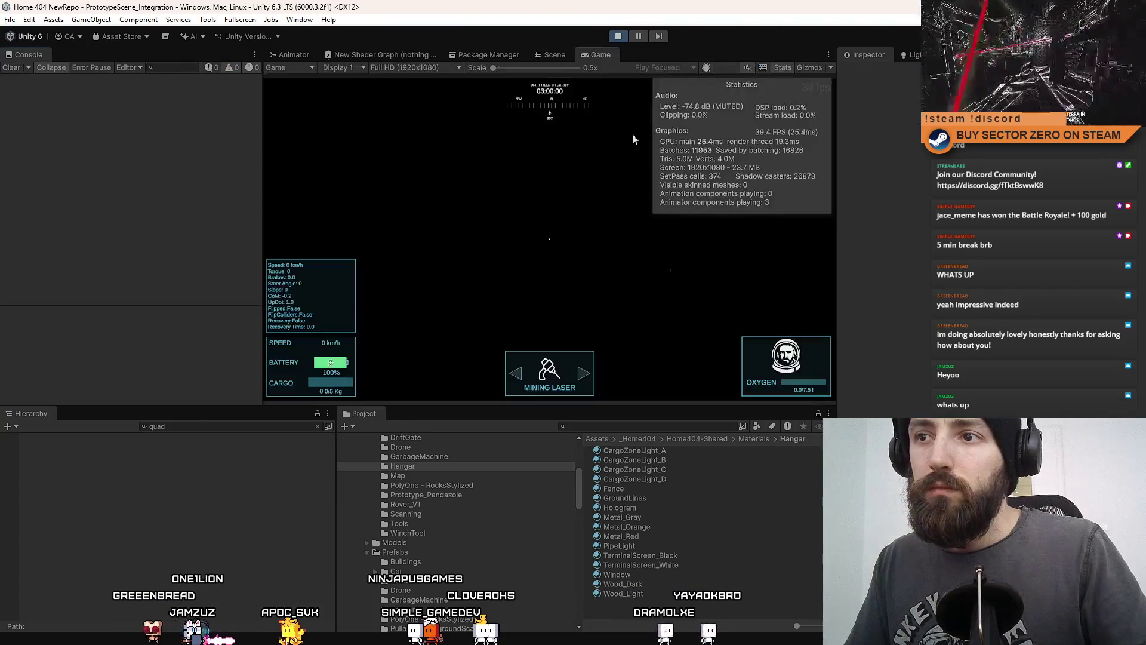
{"action": "left_click", "coordinate": [781, 68]}
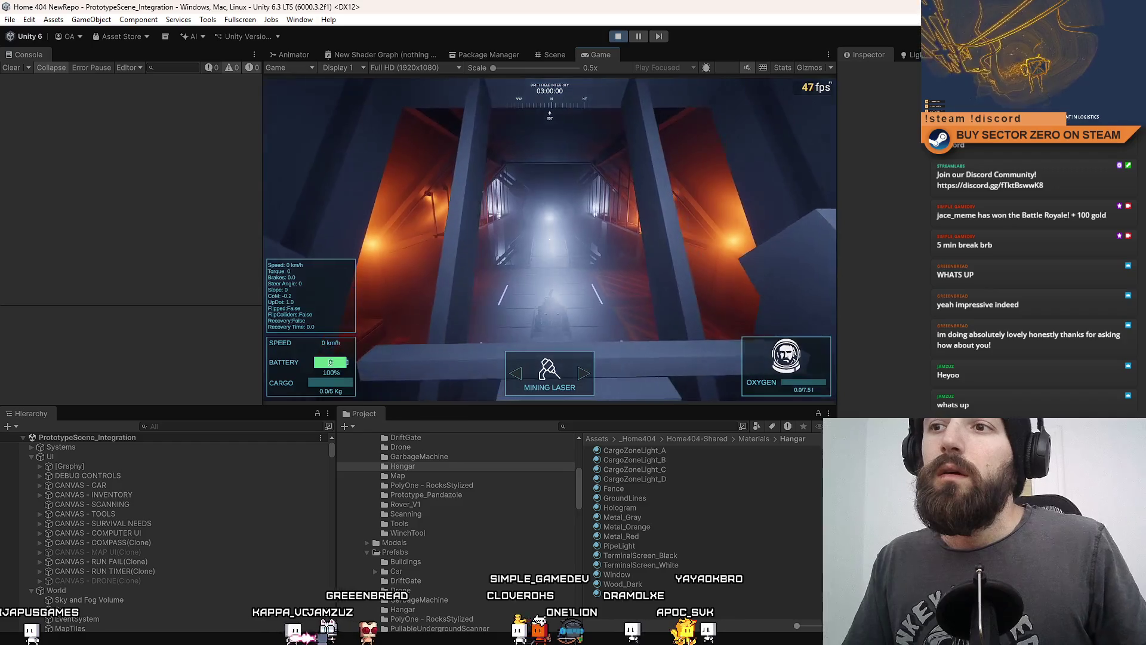
- Fly the Scene camera to the orange hangar and frame one of its point lights
{"action": "key", "text": "F10"}
{"action": "key", "text": "F10"}
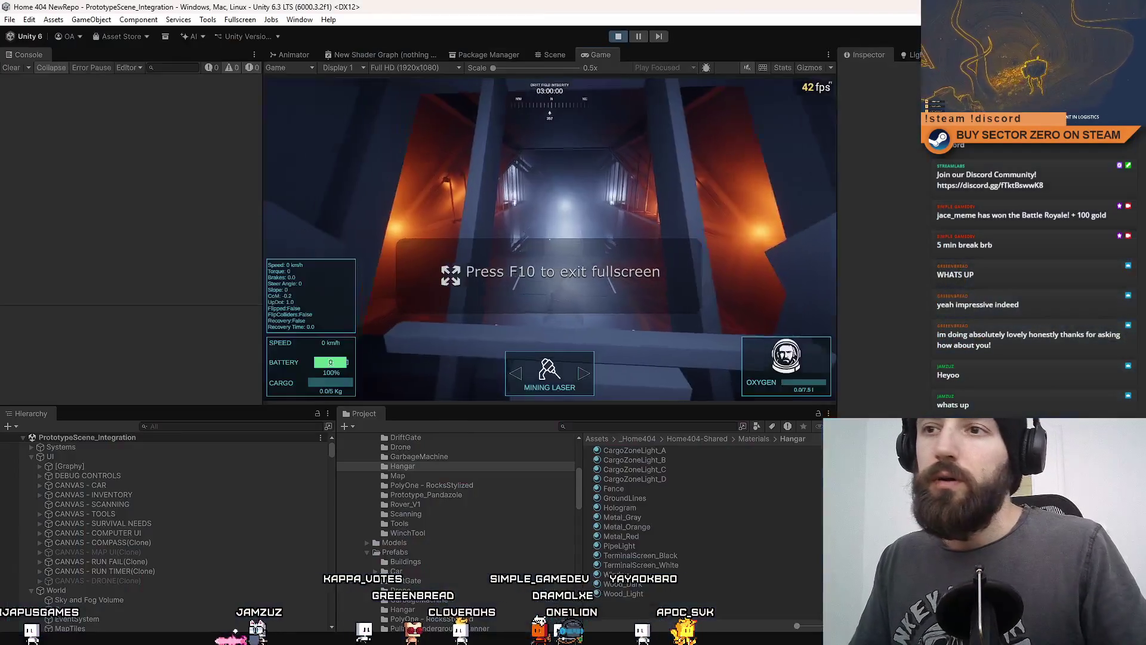
{"action": "left_click", "coordinate": [552, 55]}
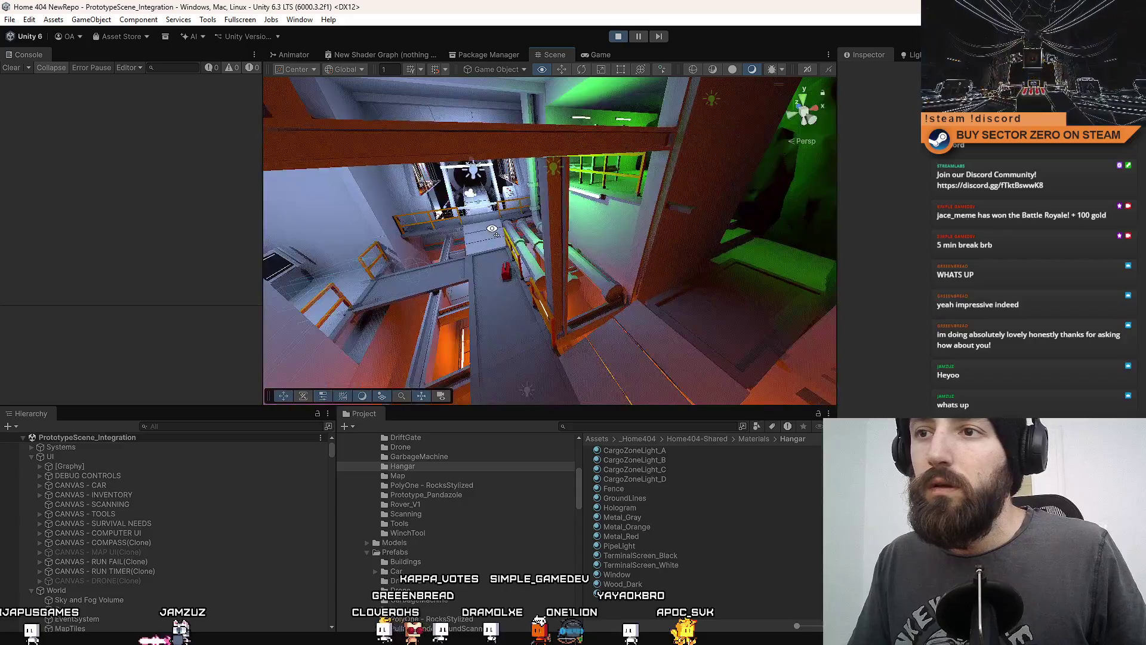
{"action": "mouse_move", "coordinate": [438, 135]}
{"action": "left_mouse_down"}
{"action": "mouse_move", "coordinate": [641, 238]}
{"action": "mouse_move", "coordinate": [531, 189]}
{"action": "mouse_move", "coordinate": [462, 232]}
{"action": "mouse_move", "coordinate": [625, 203]}
{"action": "mouse_move", "coordinate": [520, 197]}
{"action": "mouse_move", "coordinate": [478, 227]}
{"action": "mouse_move", "coordinate": [504, 260]}
{"action": "mouse_move", "coordinate": [496, 134]}
{"action": "mouse_move", "coordinate": [612, 182]}
{"action": "left_mouse_up"}
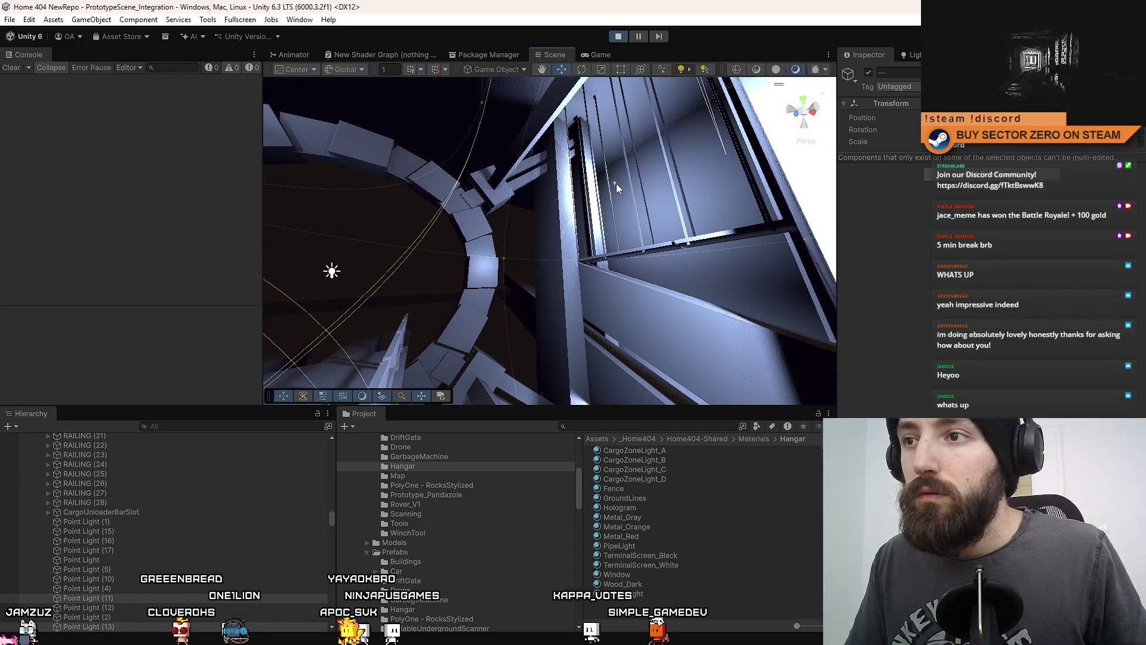
{"action": "left_click", "coordinate": [616, 183]}
{"action": "key", "text": "f"}
{"action": "left_click_drag", "start_coordinate": [521, 235], "coordinate": [571, 78]}
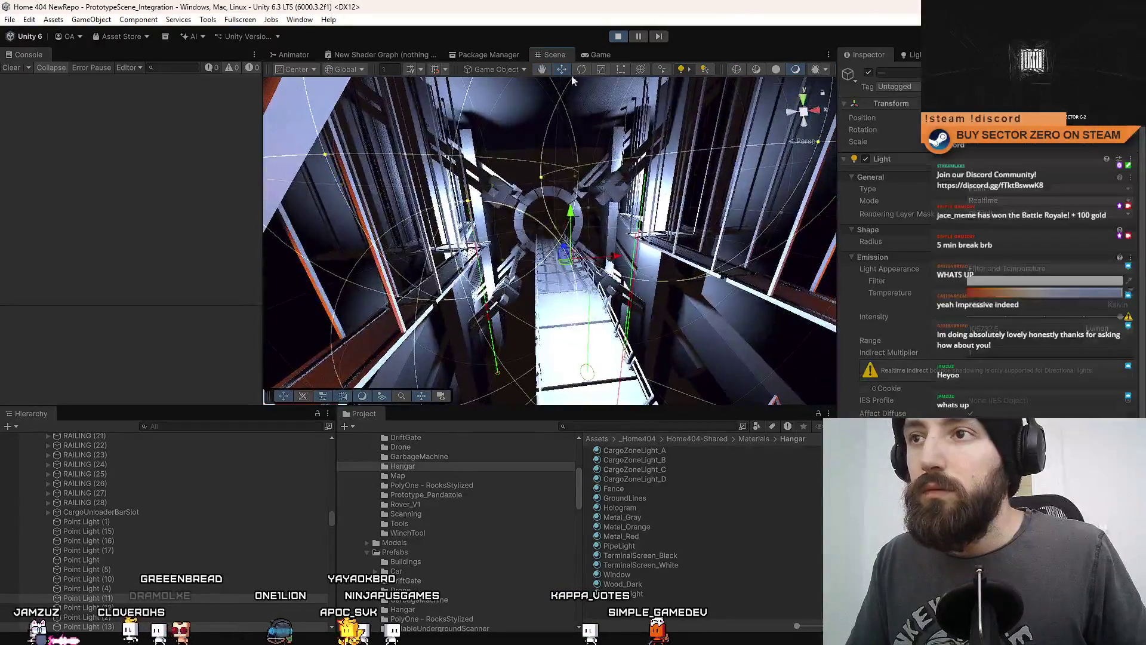
- Toggle that point light off and on to compare, leaving it off
{"action": "left_click", "coordinate": [869, 73]}
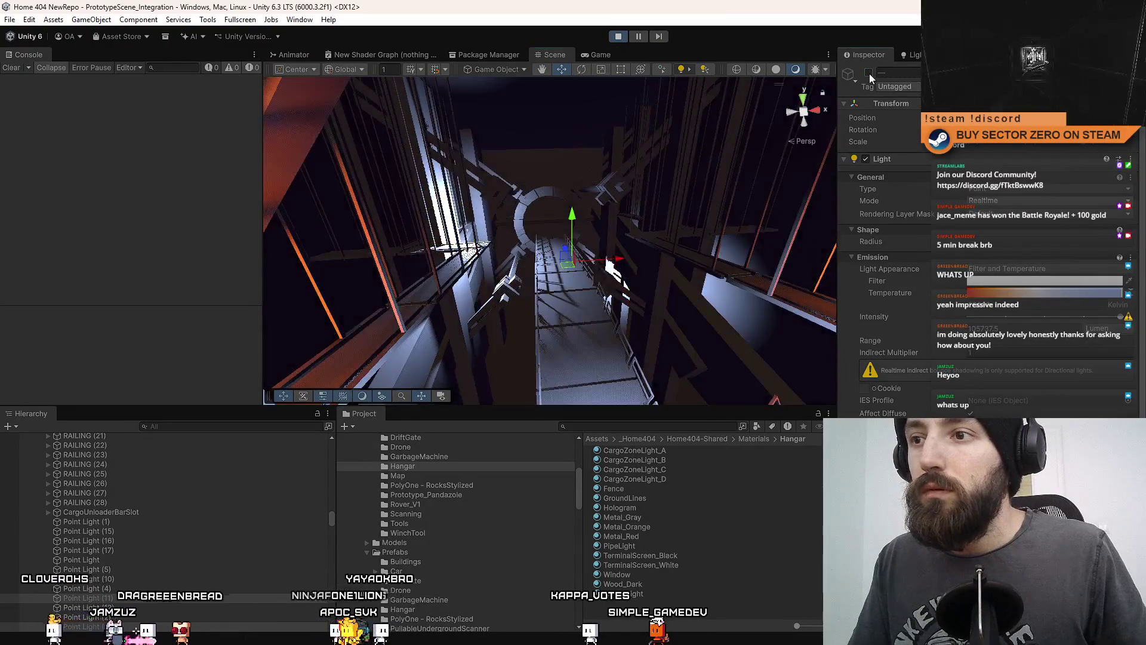
{"action": "left_click", "coordinate": [869, 72]}
{"action": "left_click", "coordinate": [869, 73]}
{"action": "left_click", "coordinate": [869, 73]}
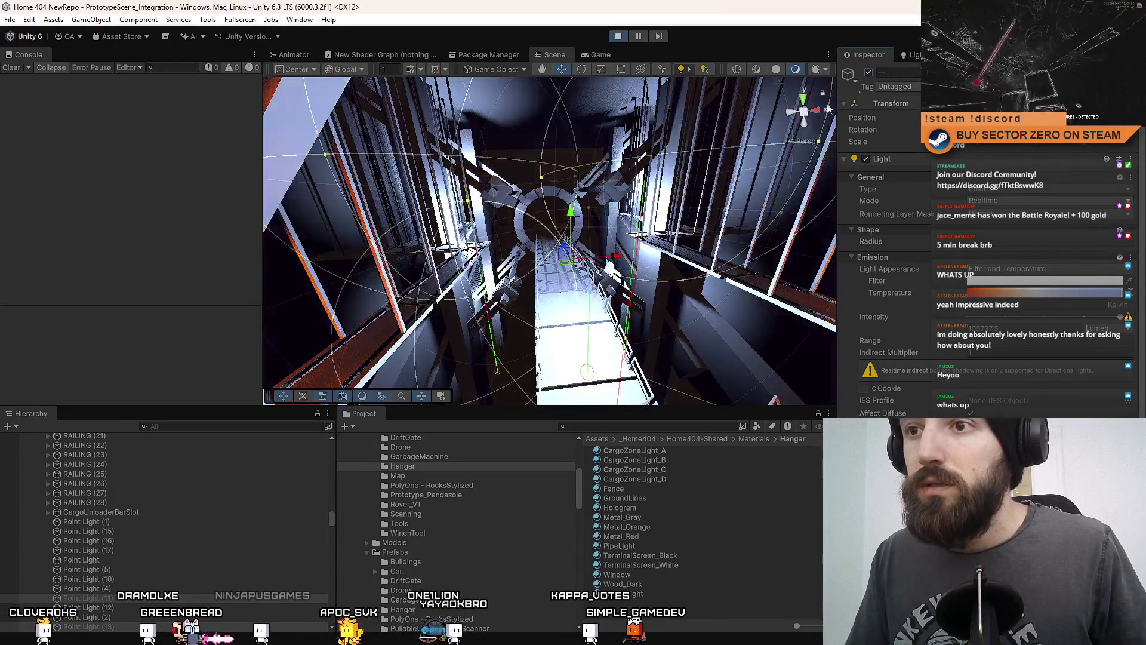
{"action": "mouse_move", "coordinate": [537, 179]}
{"action": "left_mouse_down"}
{"action": "mouse_move", "coordinate": [472, 229]}
{"action": "mouse_move", "coordinate": [607, 212]}
{"action": "mouse_move", "coordinate": [545, 185]}
{"action": "left_mouse_up"}
{"action": "left_click", "coordinate": [870, 74]}
- Switch off another point light, then toggle several selected hangar lights, ending with them on
{"action": "mouse_move", "coordinate": [570, 261]}
{"action": "left_mouse_down"}
{"action": "mouse_move", "coordinate": [525, 251]}
{"action": "mouse_move", "coordinate": [640, 258]}
{"action": "mouse_move", "coordinate": [596, 256]}
{"action": "mouse_move", "coordinate": [646, 245]}
{"action": "left_mouse_up"}
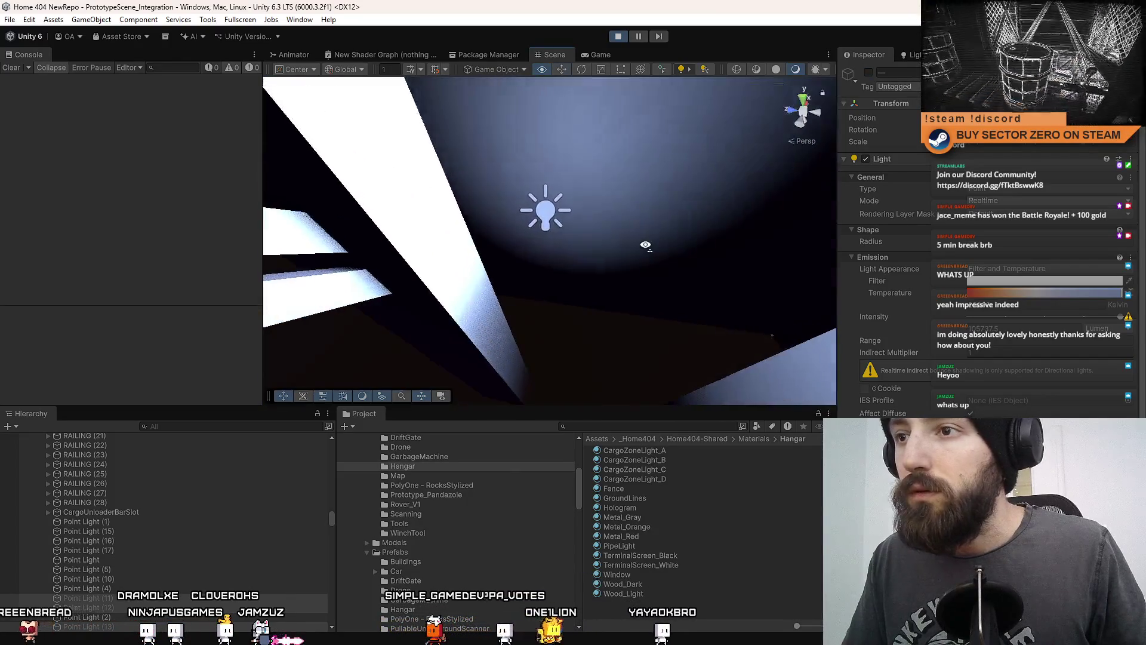
{"action": "left_click_drag", "start_coordinate": [550, 210], "coordinate": [621, 227]}
{"action": "left_click", "coordinate": [870, 72]}
{"action": "scroll", "coordinate": [135, 507], "scroll_direction": "down", "scroll_amount": 3}
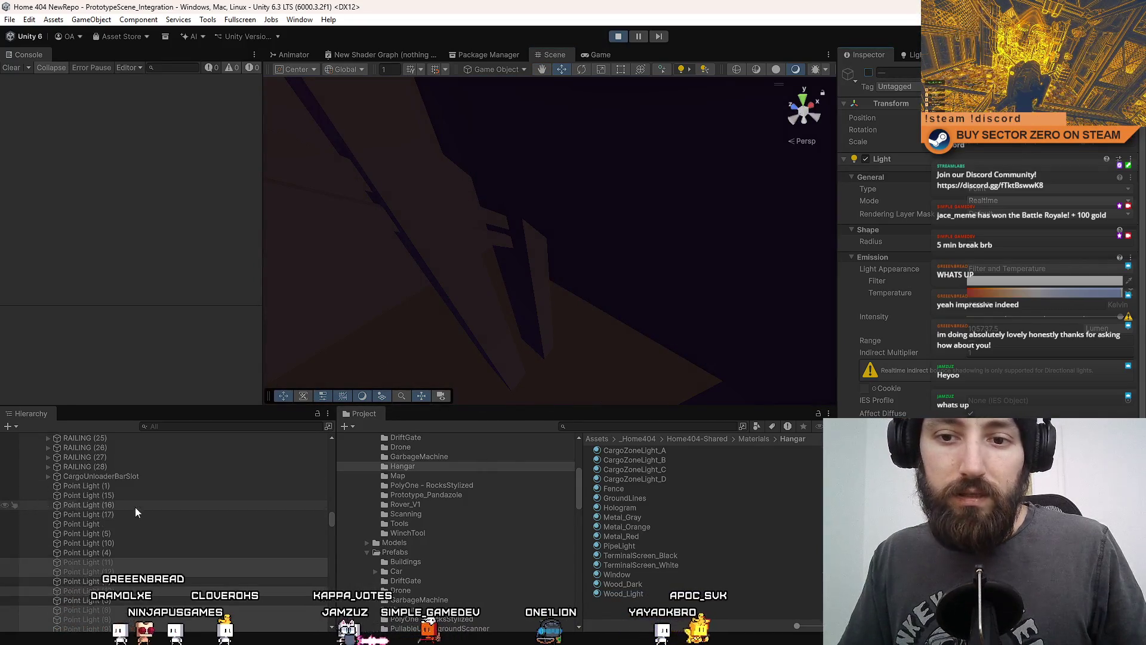
{"action": "mouse_move", "coordinate": [477, 265]}
{"action": "left_mouse_down"}
{"action": "mouse_move", "coordinate": [422, 258]}
{"action": "mouse_move", "coordinate": [454, 257]}
{"action": "left_mouse_up"}
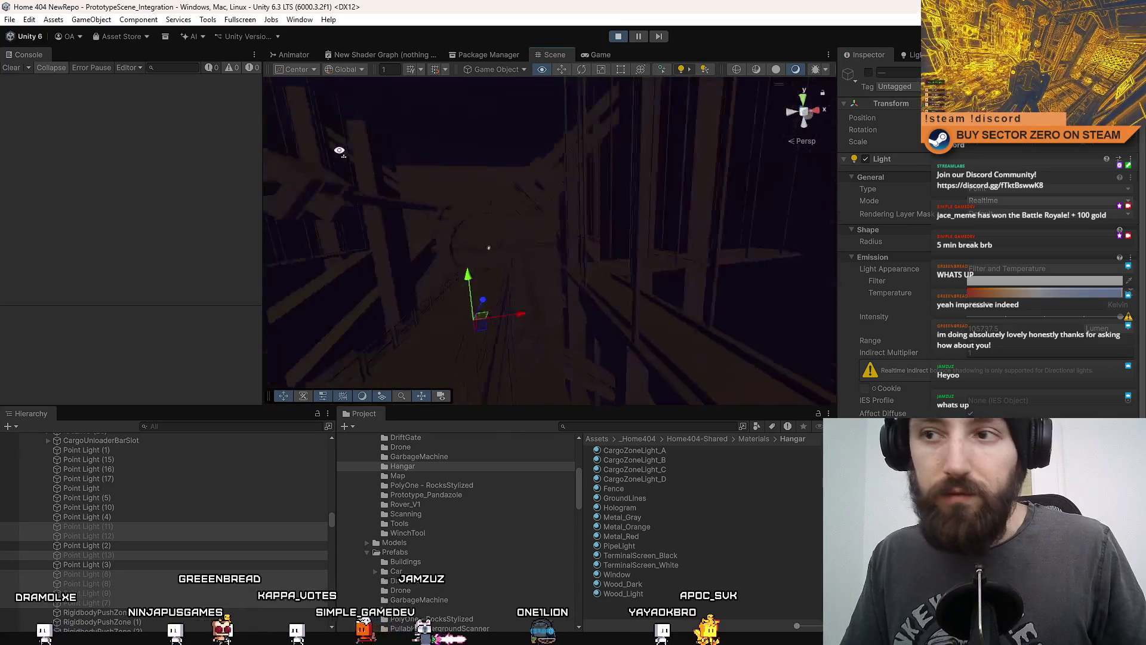
{"action": "left_click", "coordinate": [867, 72]}
{"action": "left_click", "coordinate": [869, 72]}
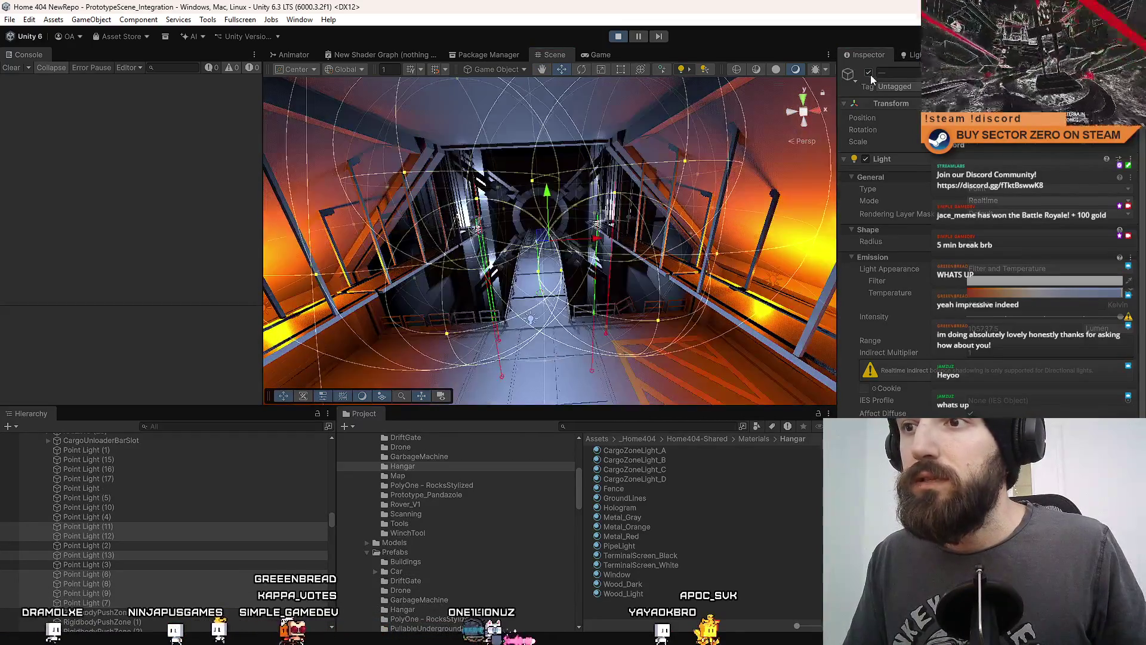
{"action": "left_click", "coordinate": [869, 72]}
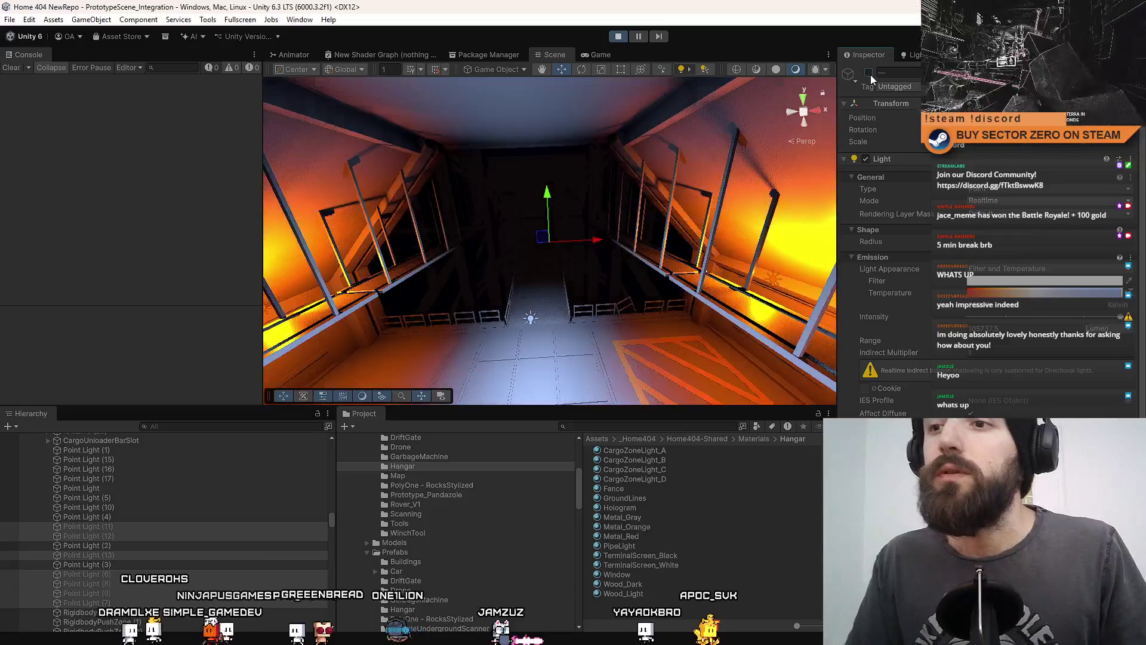
{"action": "left_click", "coordinate": [869, 72]}
{"action": "left_click", "coordinate": [597, 57]}
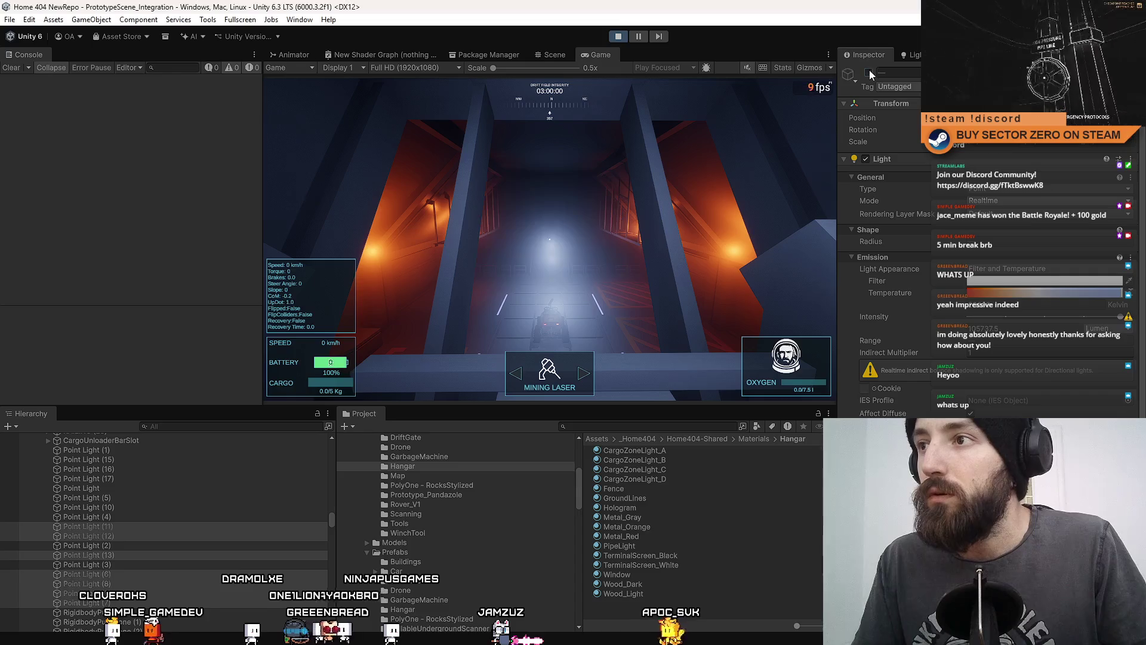
- Disable the selected hangar point lights, reselect several of them, and resume the running game
{"action": "left_click", "coordinate": [869, 72]}
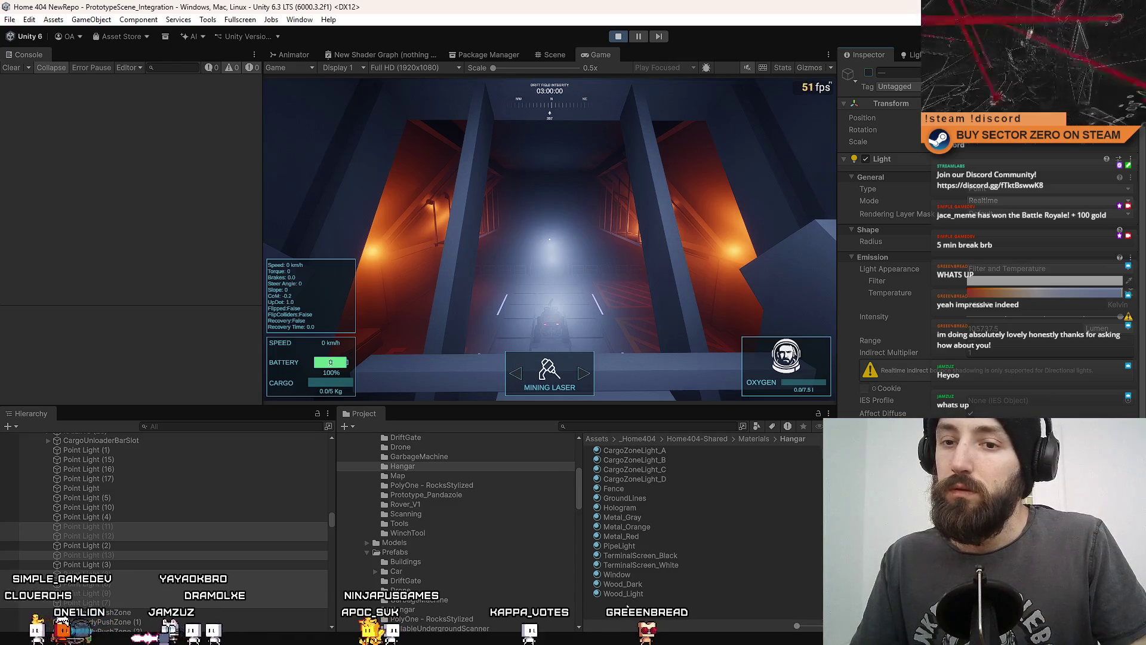
{"action": "left_click", "coordinate": [614, 623]}
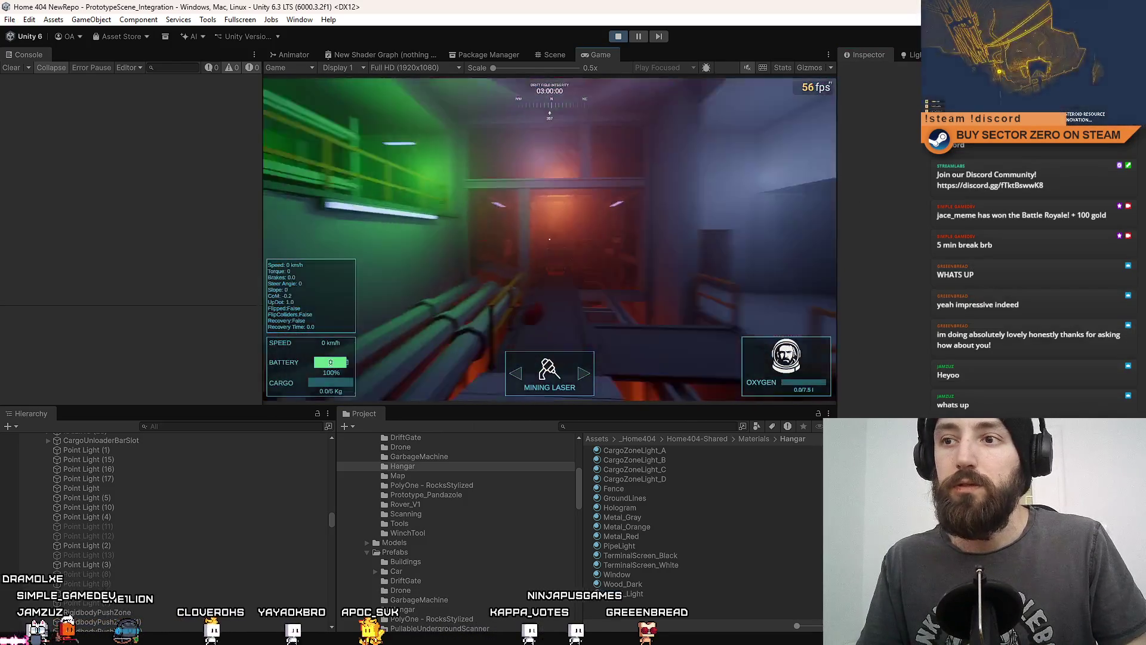
{"action": "left_click", "coordinate": [88, 536]}
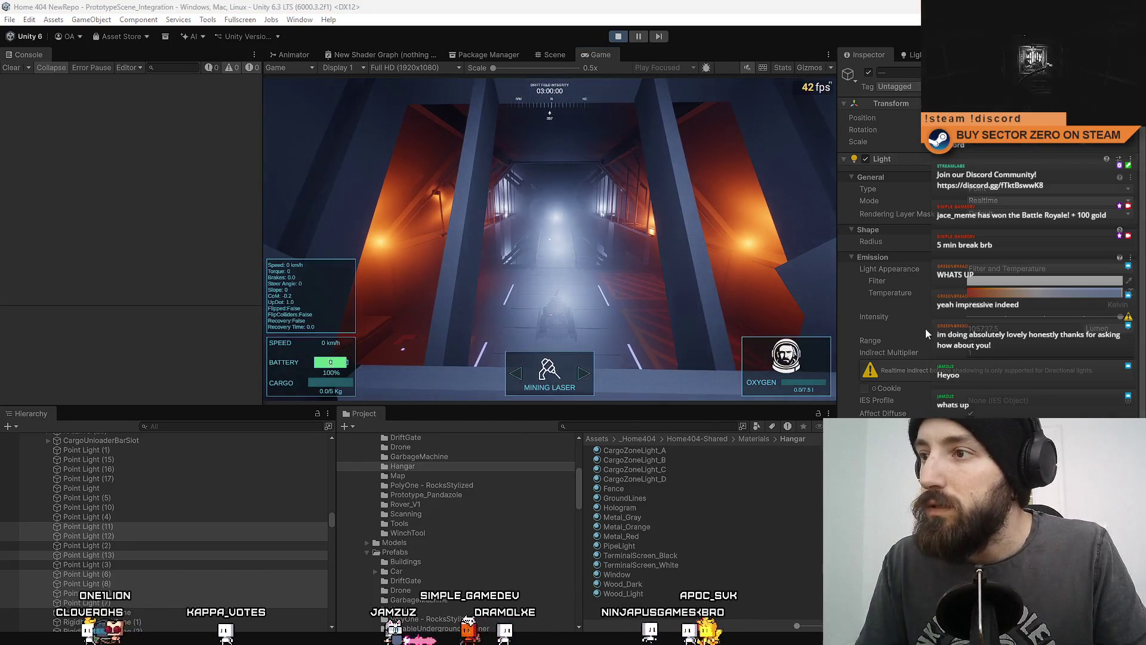
{"action": "scroll", "coordinate": [927, 333], "scroll_direction": "down", "scroll_amount": 5}
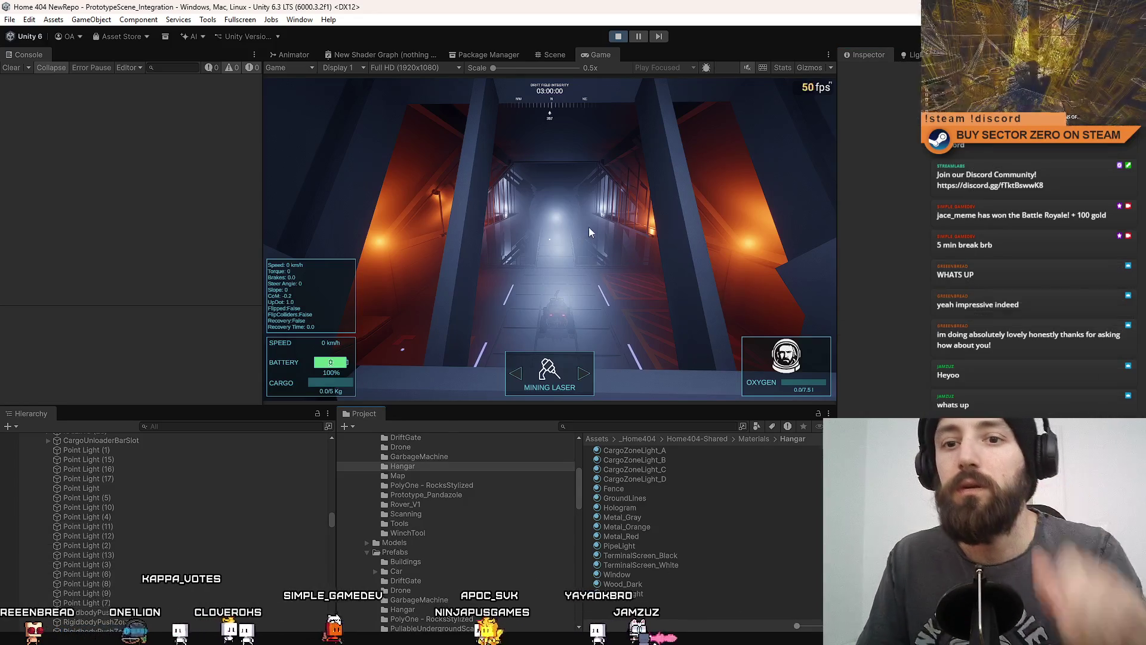
{"action": "left_click", "coordinate": [589, 229]}
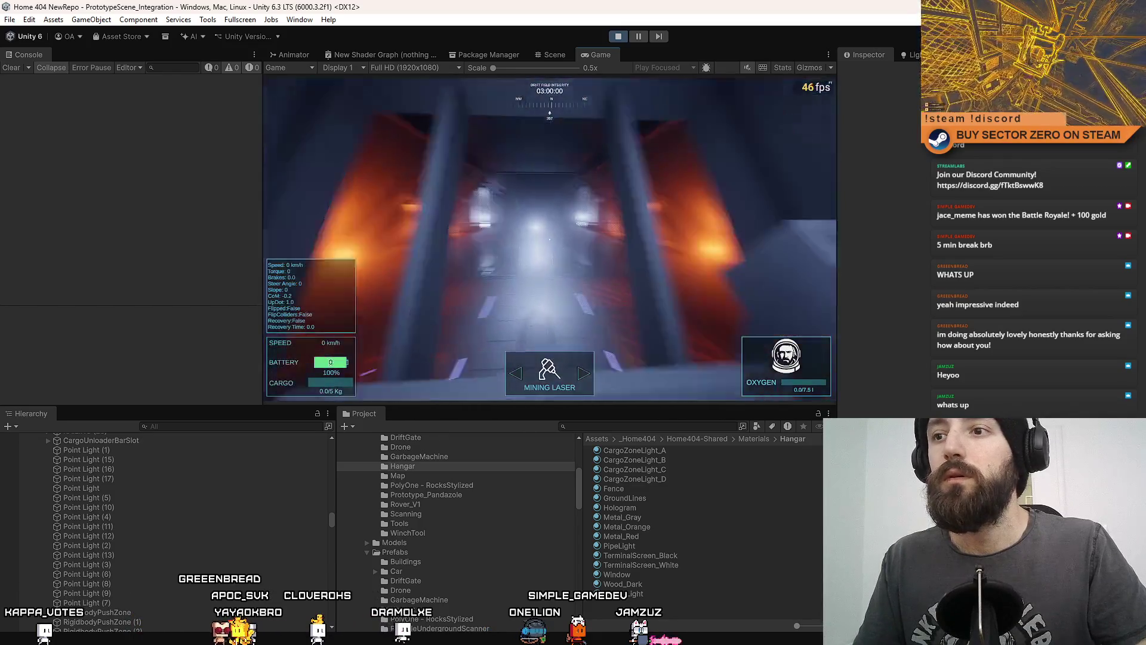
- Play the hangar game fullscreen, then return to the docked Game view running at 40 fps
{"action": "key", "text": "F11"}
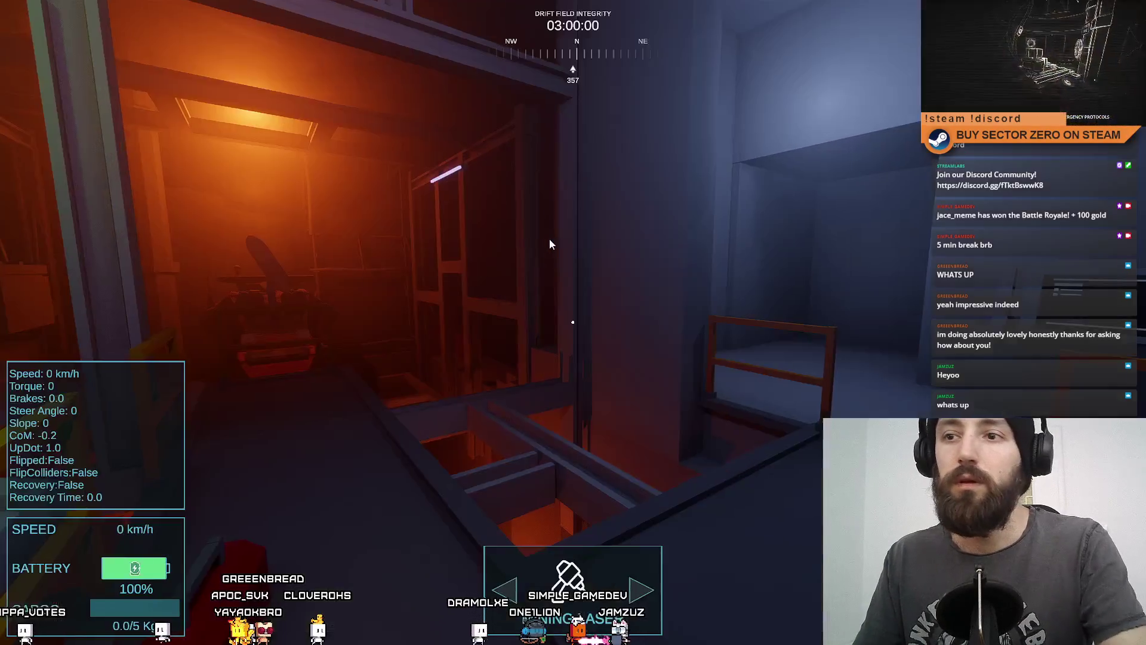
{"action": "left_click", "coordinate": [549, 239]}
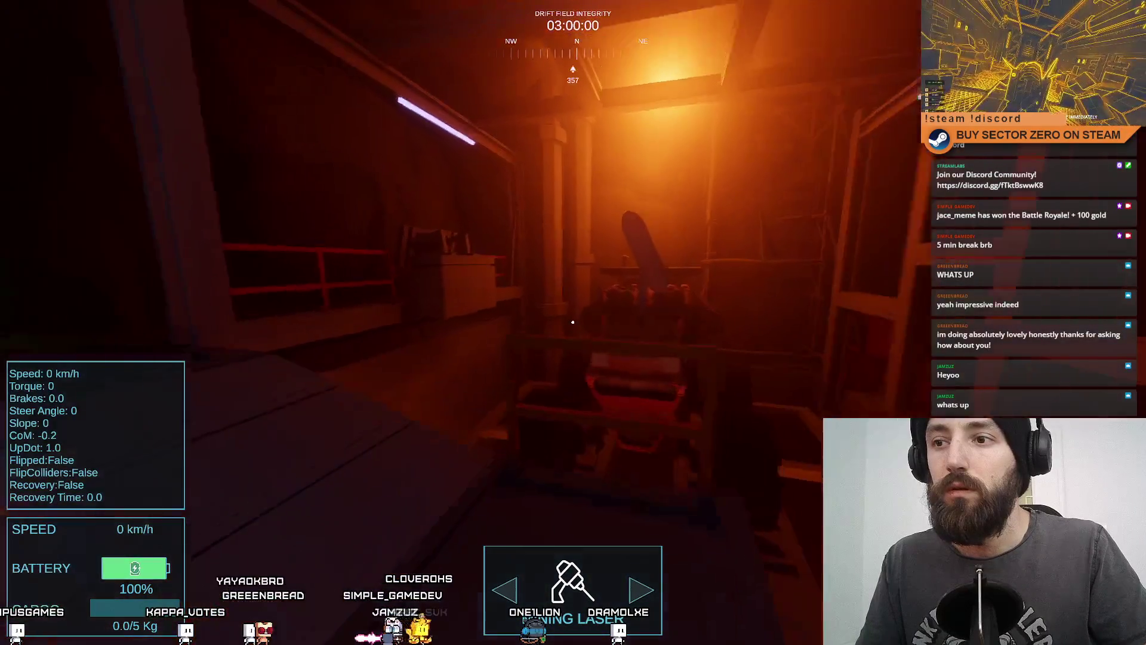
{"action": "key", "text": "F10"}
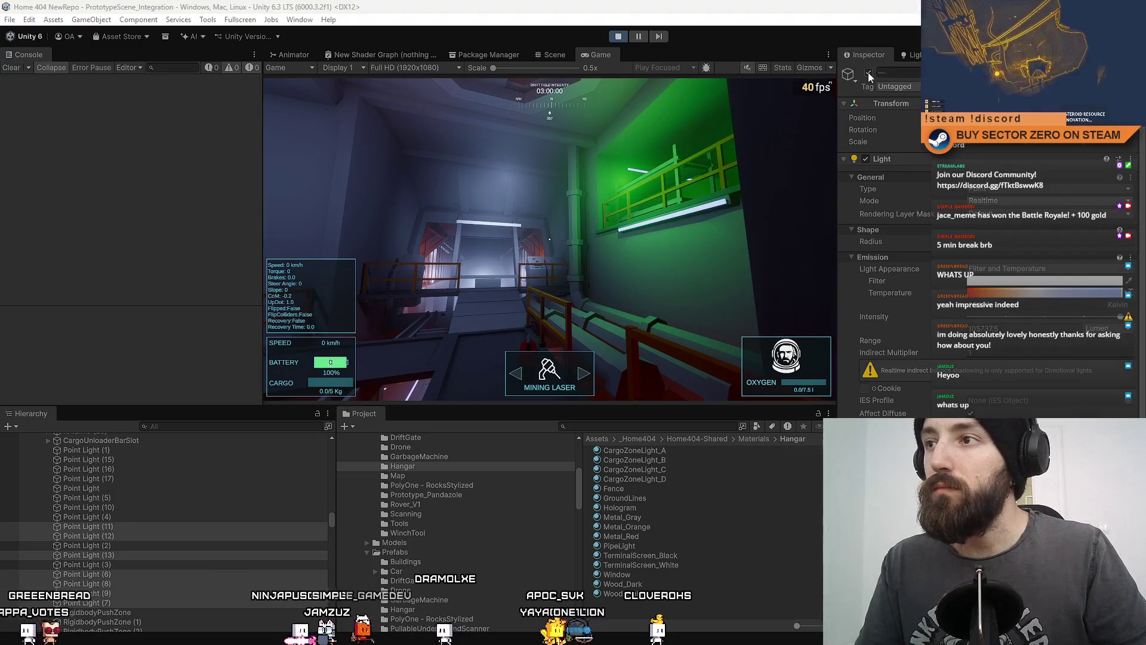
- Deactivate the selected hangar Point Lights and play the game fullscreen again
{"action": "left_click", "coordinate": [869, 73]}
{"action": "left_click", "coordinate": [584, 245]}
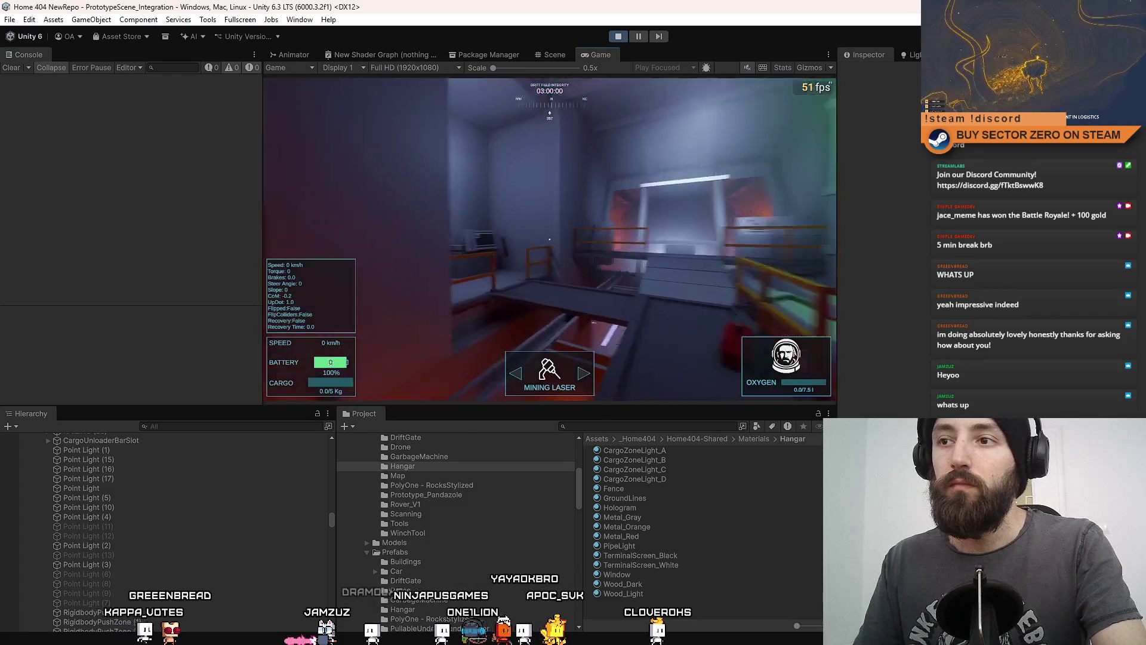
{"action": "key", "text": "F10"}
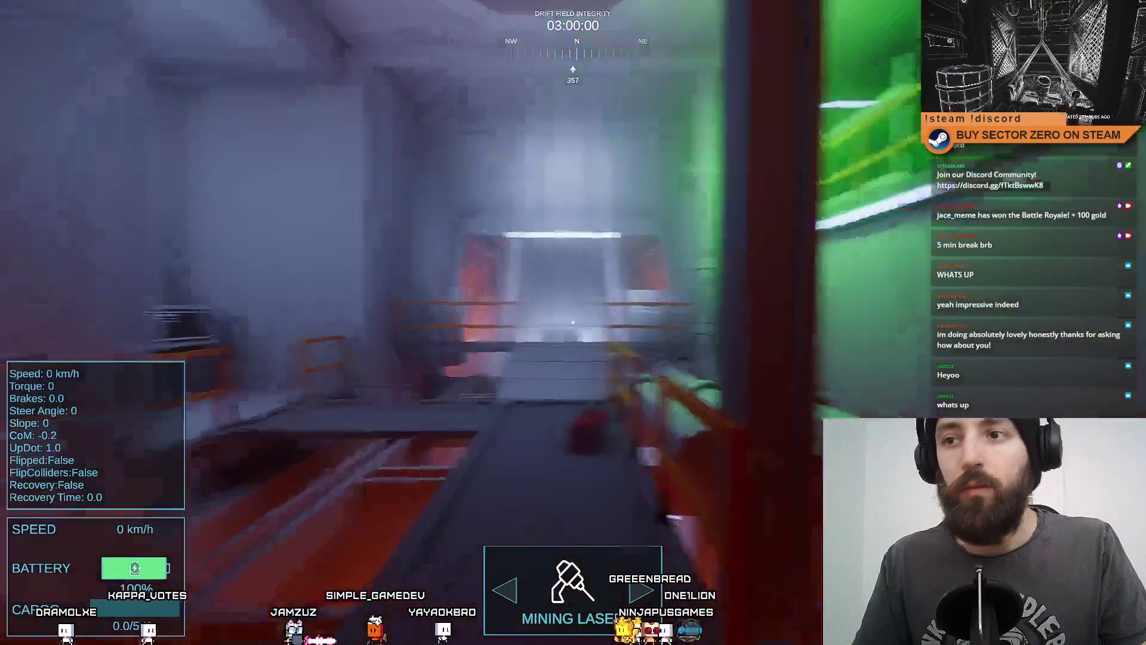
- Walk through the orange- and blue-lit corridors, then leave fullscreen back to the 53 fps Game view
{"action": "key", "text": "w"}
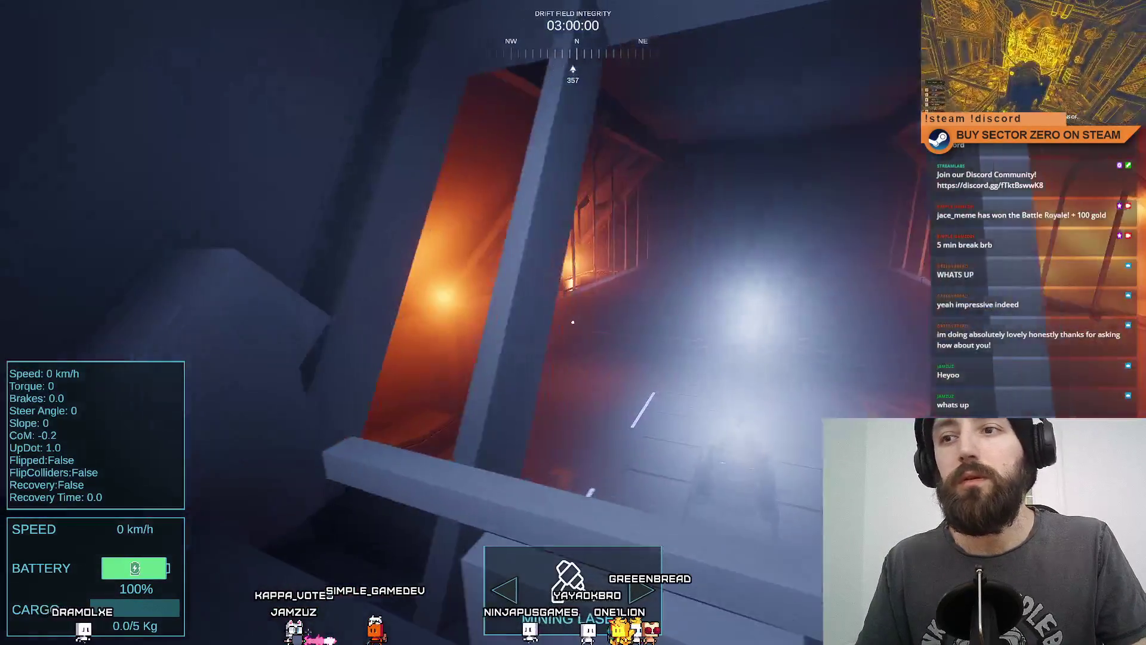
{"action": "key", "text": "a"}
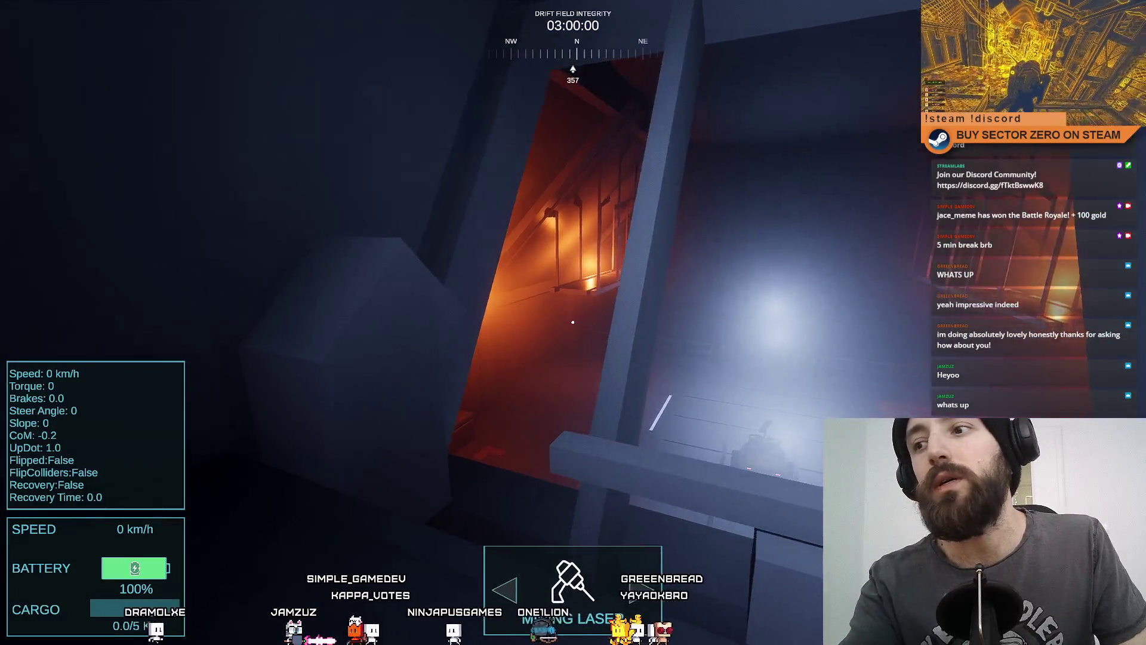
{"action": "key", "text": "a"}
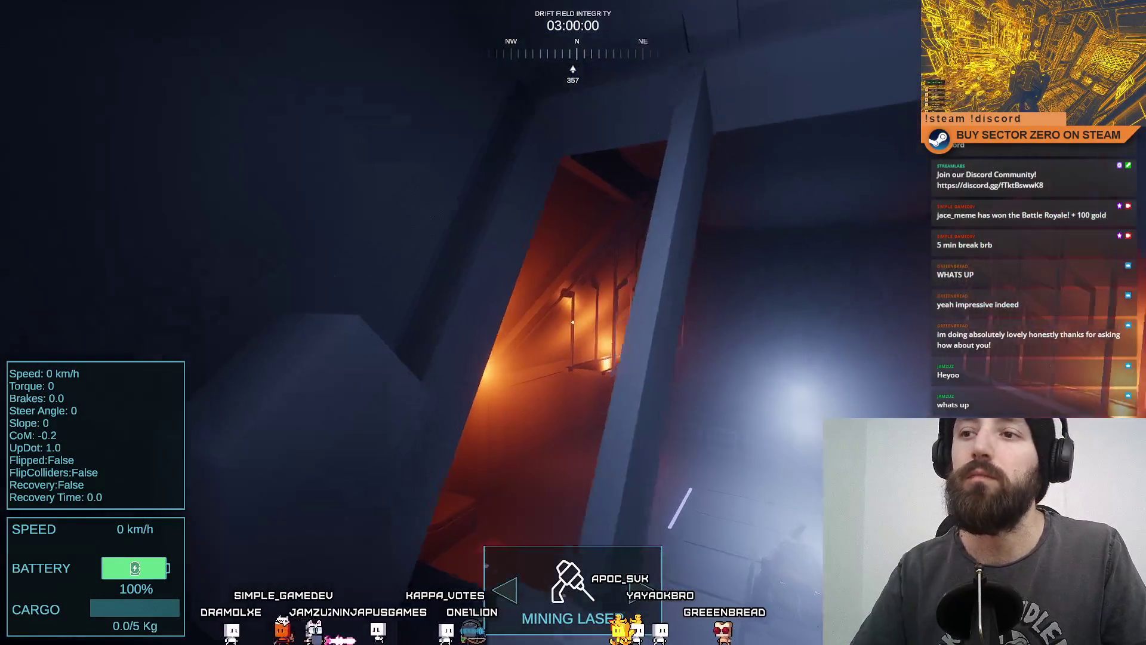
{"action": "key", "text": "a"}
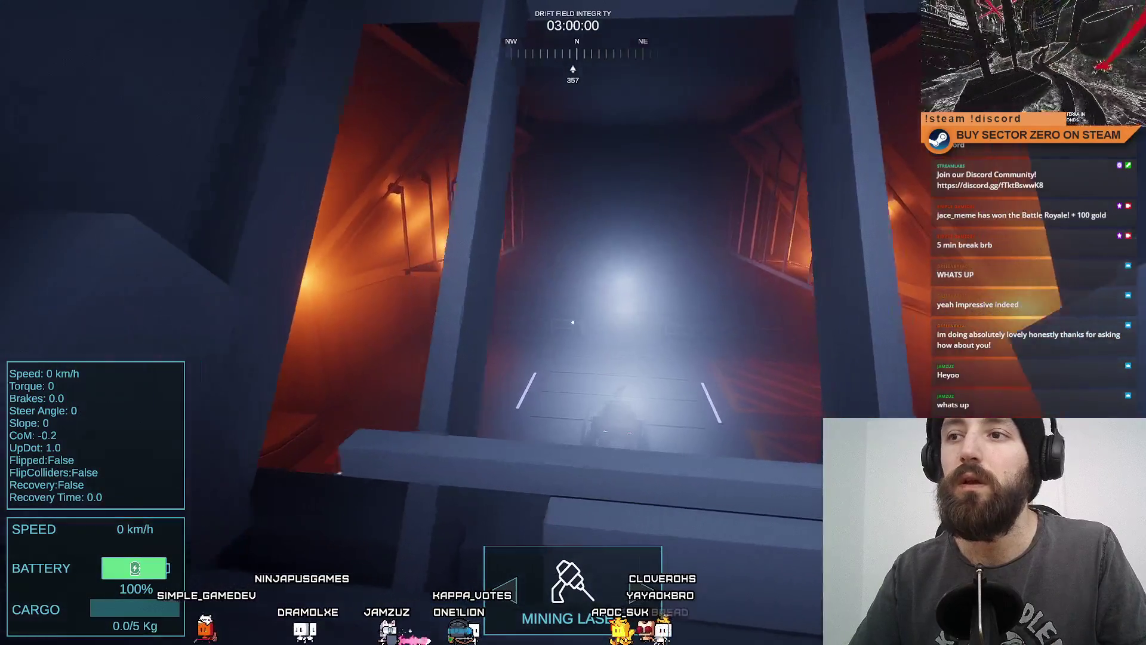
{"action": "key", "text": "a"}
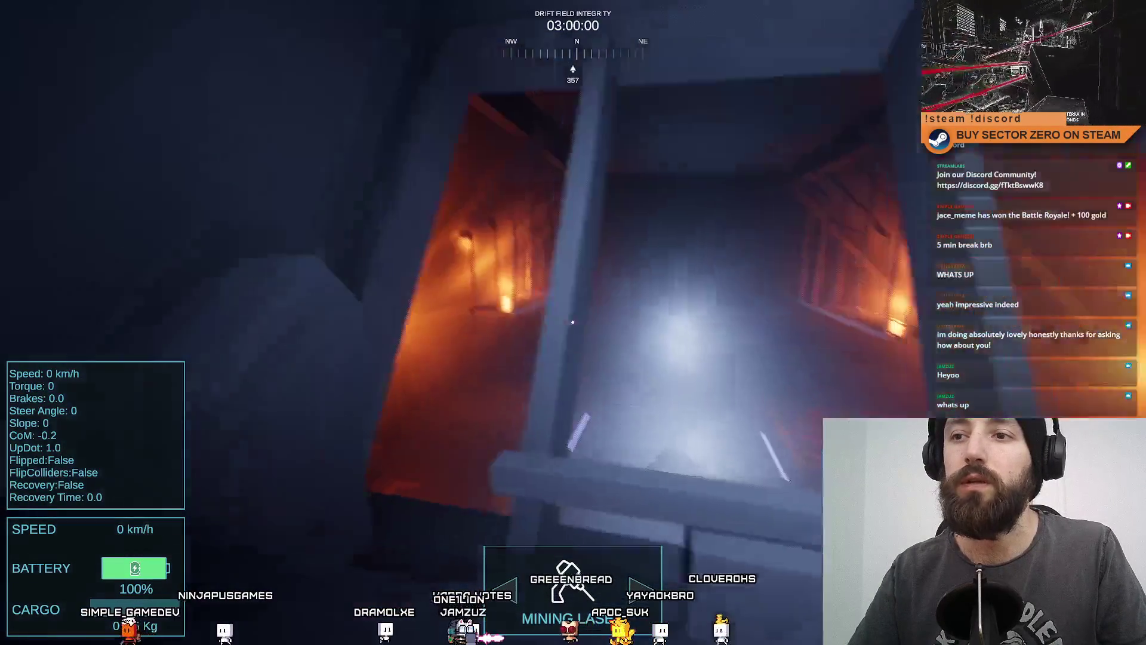
{"action": "key", "text": "a"}
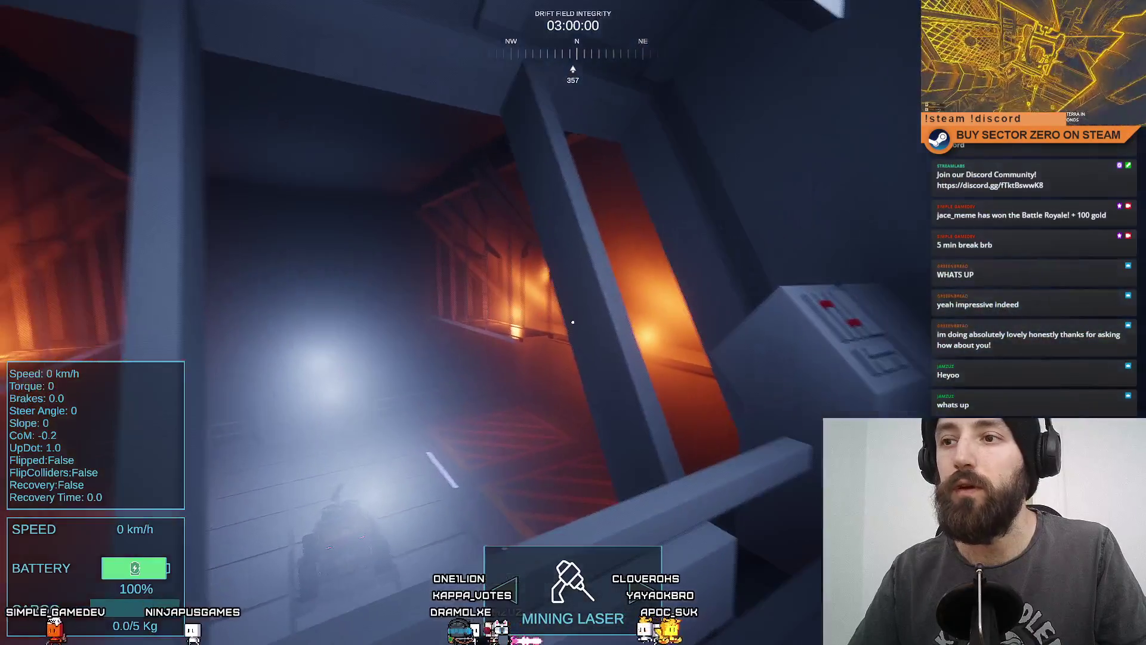
{"action": "key", "text": "d"}
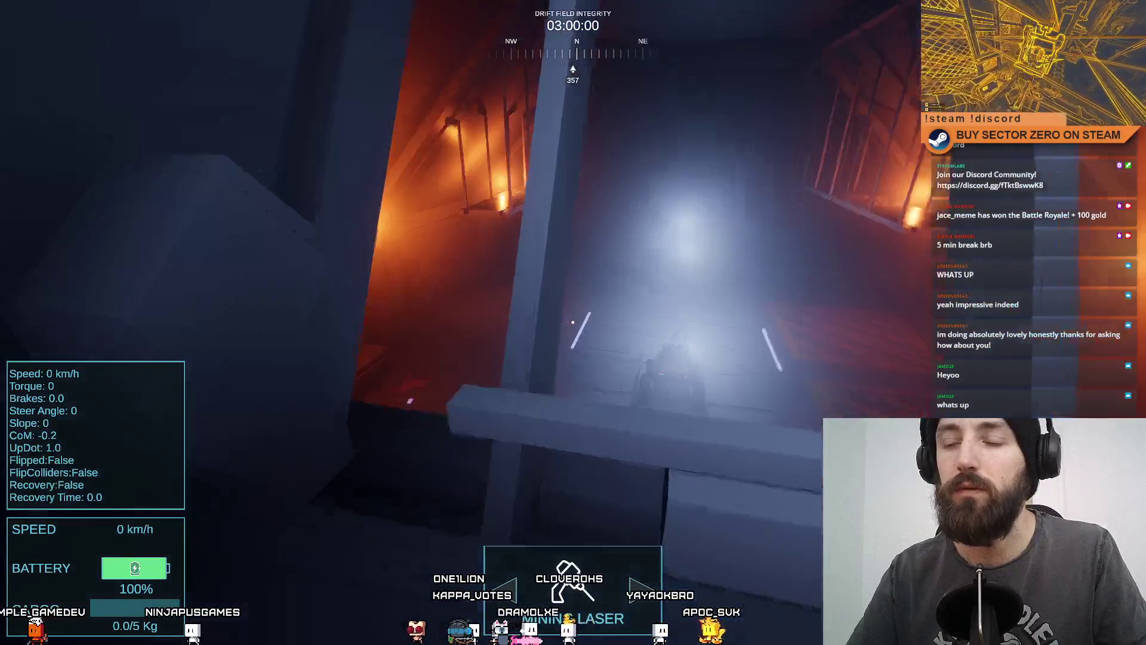
{"action": "key", "text": "d"}
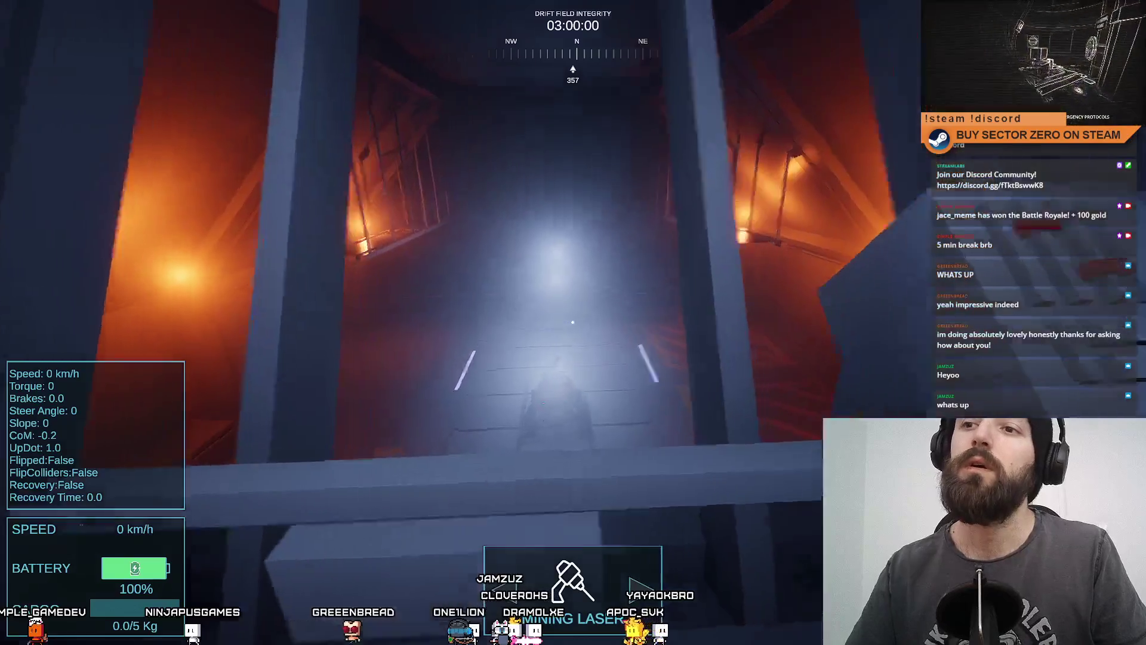
{"action": "key", "text": "F11"}
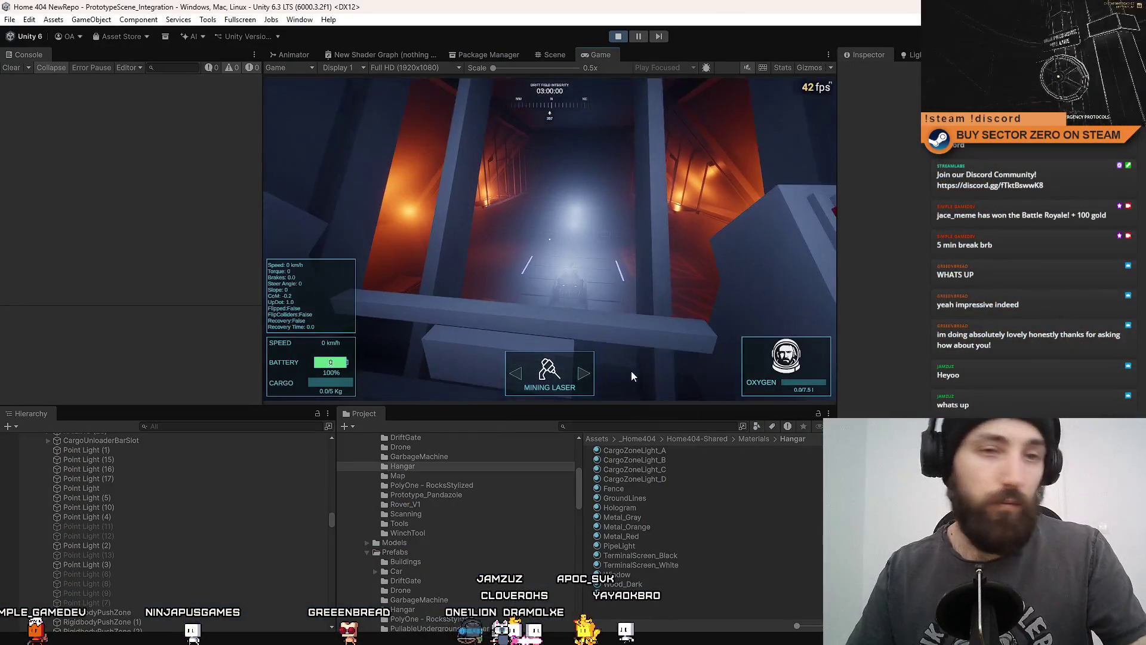
{"action": "left_click", "coordinate": [545, 239]}
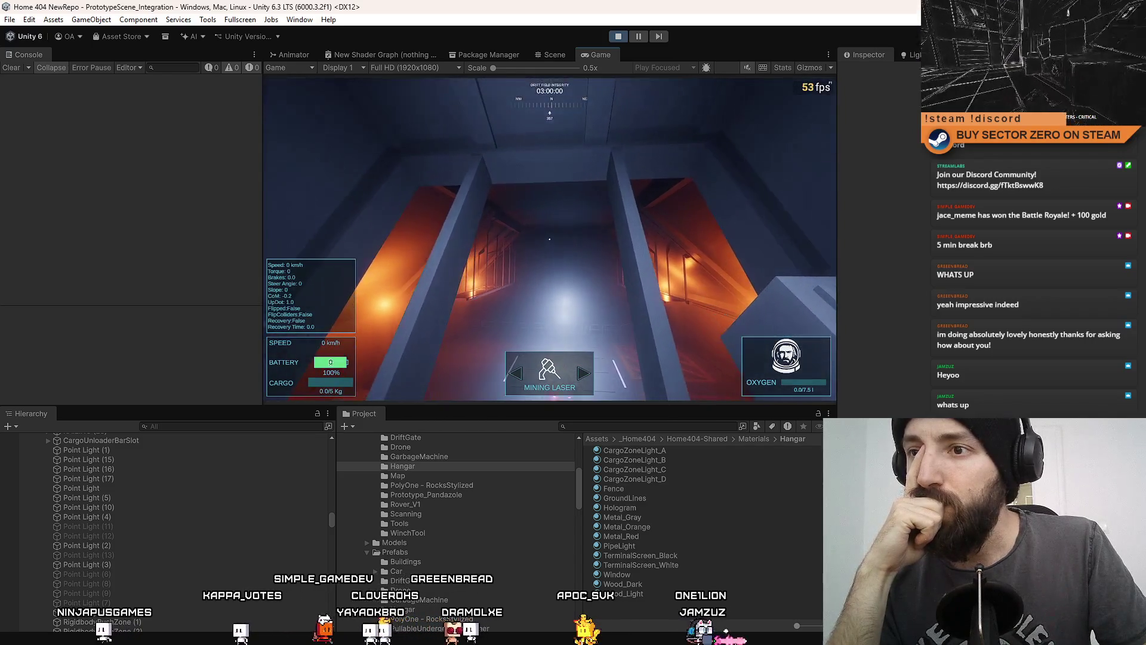
- Delete Point Light (12), (13) and (6) from the hangar
{"action": "left_click", "coordinate": [554, 54]}
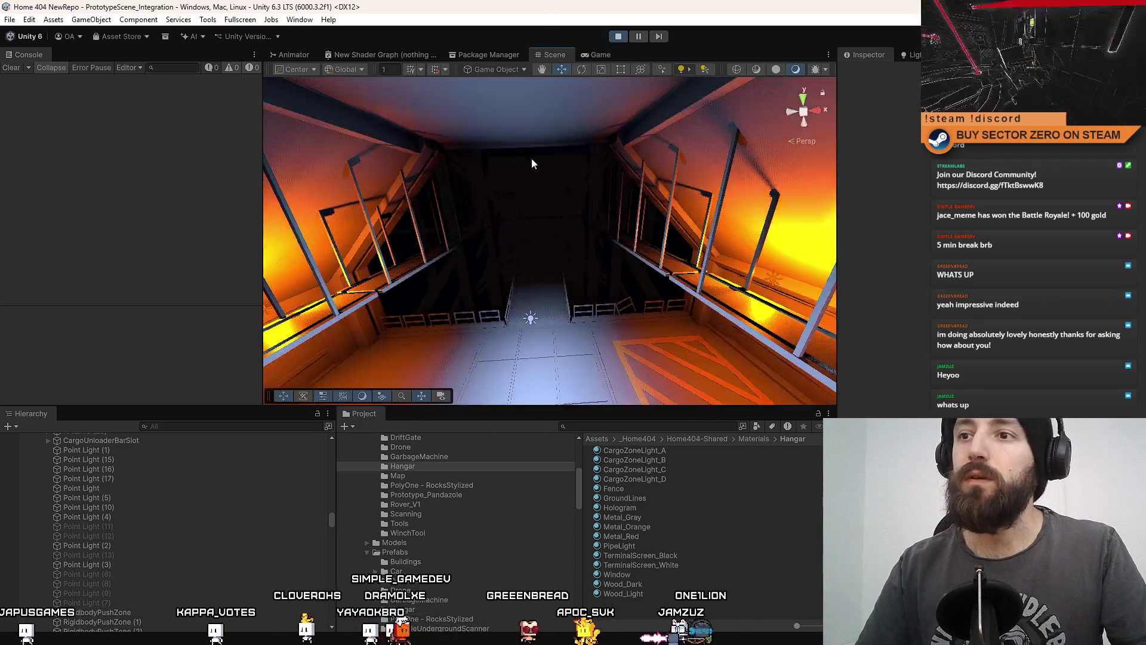
{"action": "left_click", "coordinate": [599, 246]}
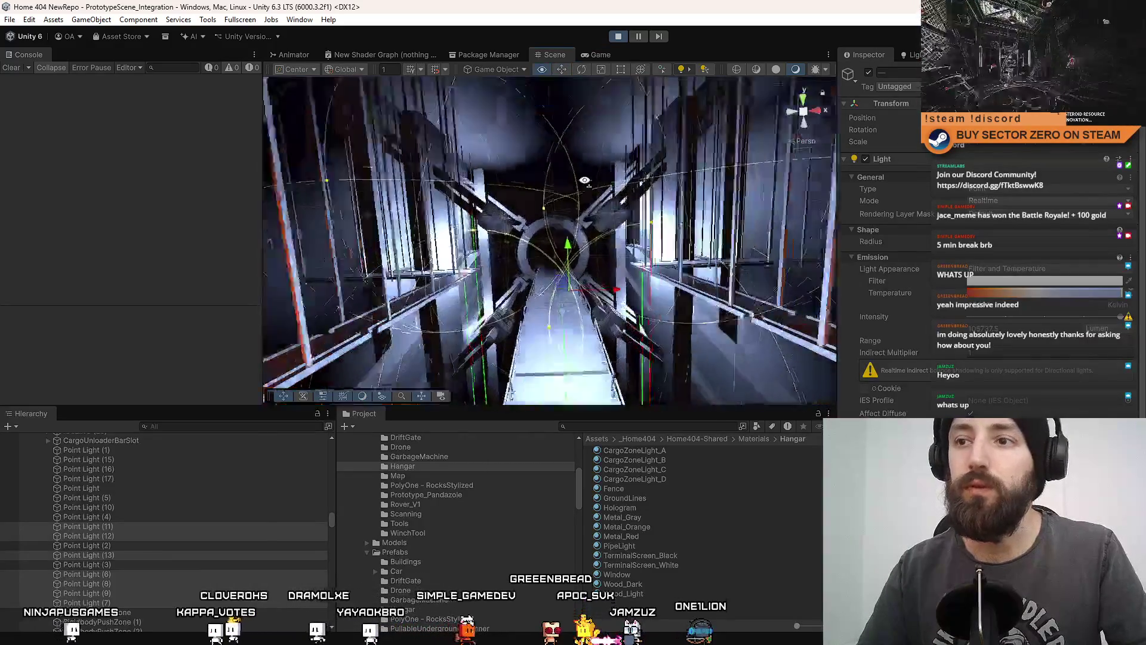
{"action": "left_click_drag", "start_coordinate": [582, 219], "coordinate": [354, 382]}
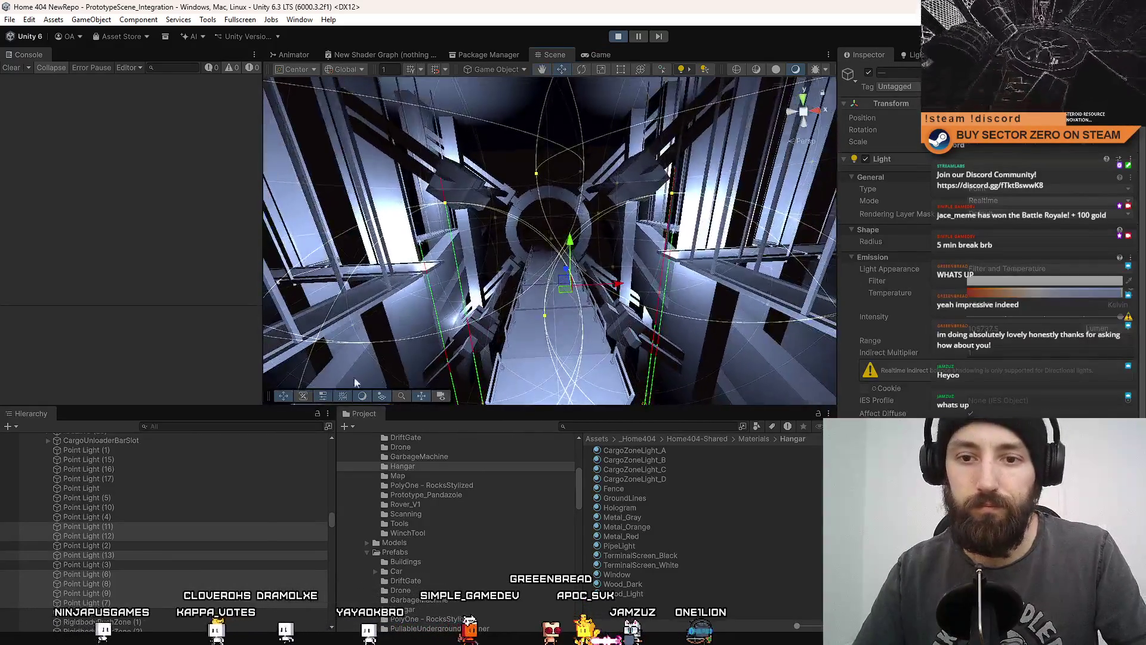
{"action": "left_click", "coordinate": [114, 536]}
{"action": "left_click", "coordinate": [114, 556], "text": "ctrl"}
{"action": "left_click", "coordinate": [112, 574], "text": "ctrl"}
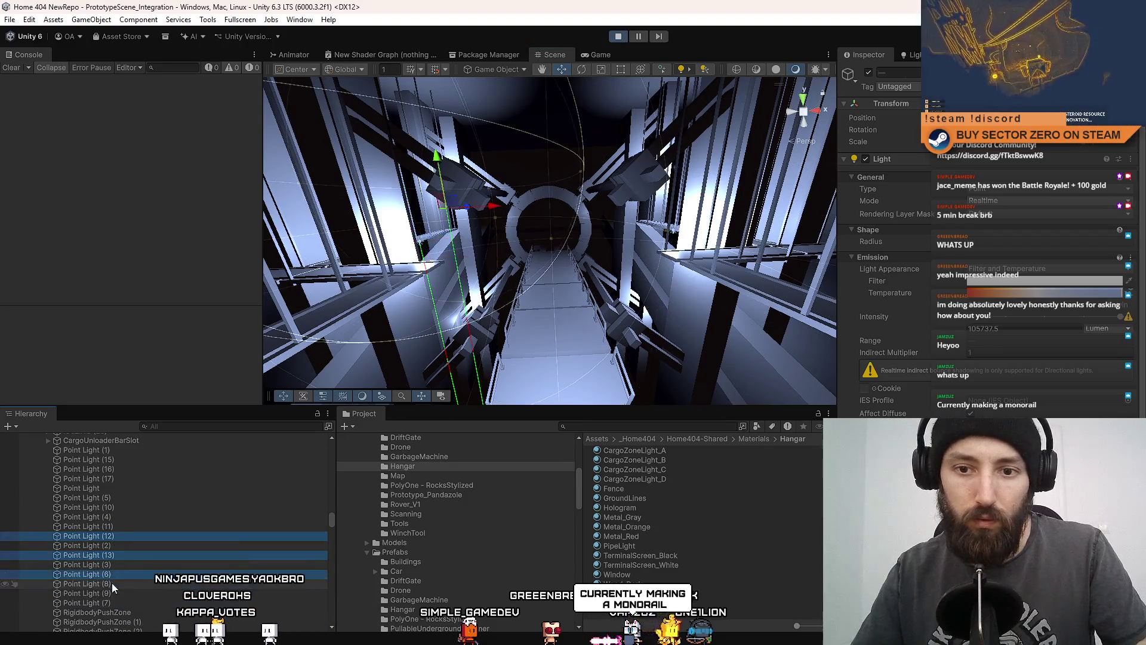
{"action": "key", "text": "Delete"}
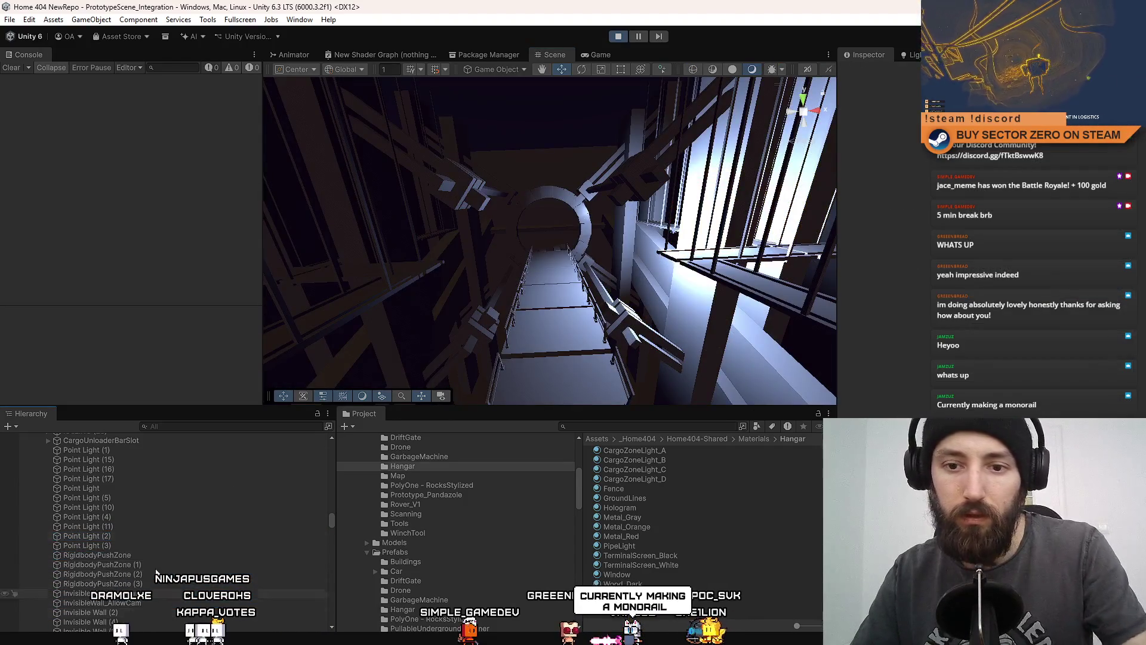
- Select and frame Point Light (11), then check the game's framerate
{"action": "mouse_move", "coordinate": [597, 227]}
{"action": "left_mouse_down"}
{"action": "mouse_move", "coordinate": [706, 233]}
{"action": "mouse_move", "coordinate": [561, 206]}
{"action": "mouse_move", "coordinate": [528, 229]}
{"action": "mouse_move", "coordinate": [558, 200]}
{"action": "mouse_move", "coordinate": [609, 86]}
{"action": "left_mouse_up"}
{"action": "left_click", "coordinate": [611, 216]}
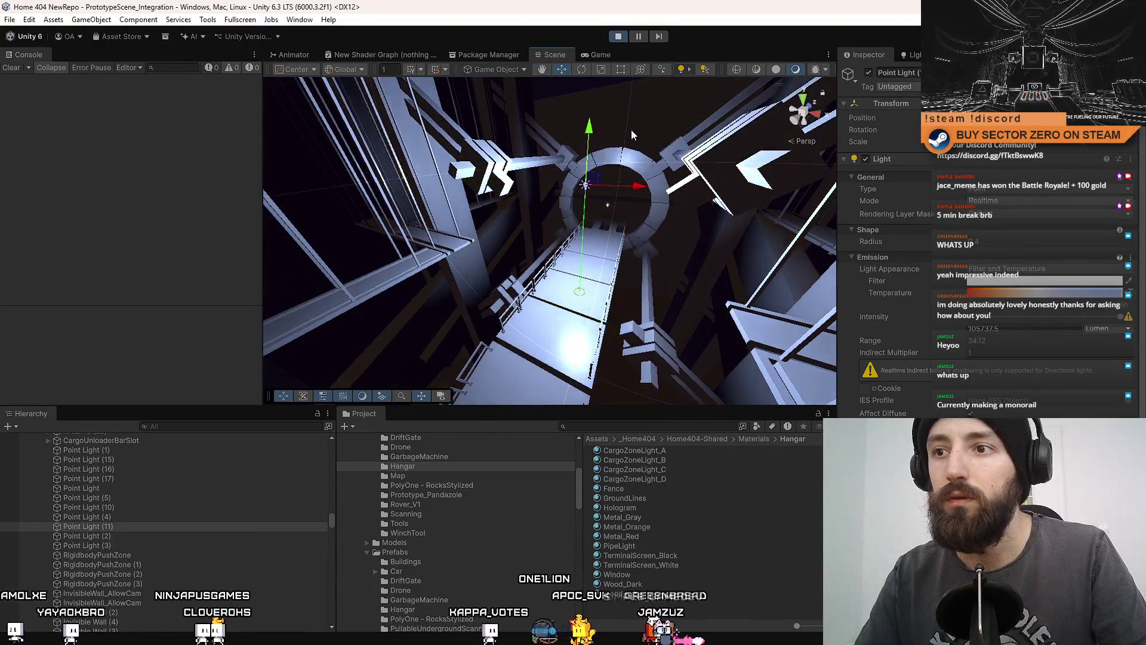
{"action": "key", "text": "f"}
{"action": "mouse_move", "coordinate": [632, 129]}
{"action": "left_mouse_down"}
{"action": "mouse_move", "coordinate": [673, 110]}
{"action": "mouse_move", "coordinate": [595, 219]}
{"action": "left_mouse_up"}
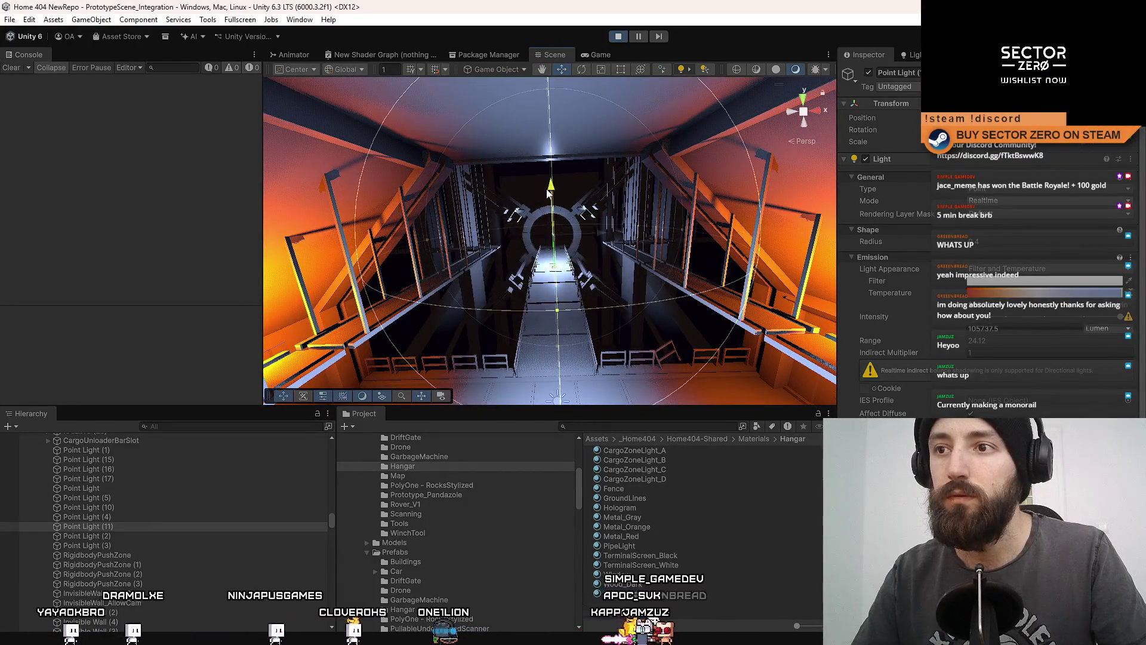
{"action": "left_click", "coordinate": [591, 53]}
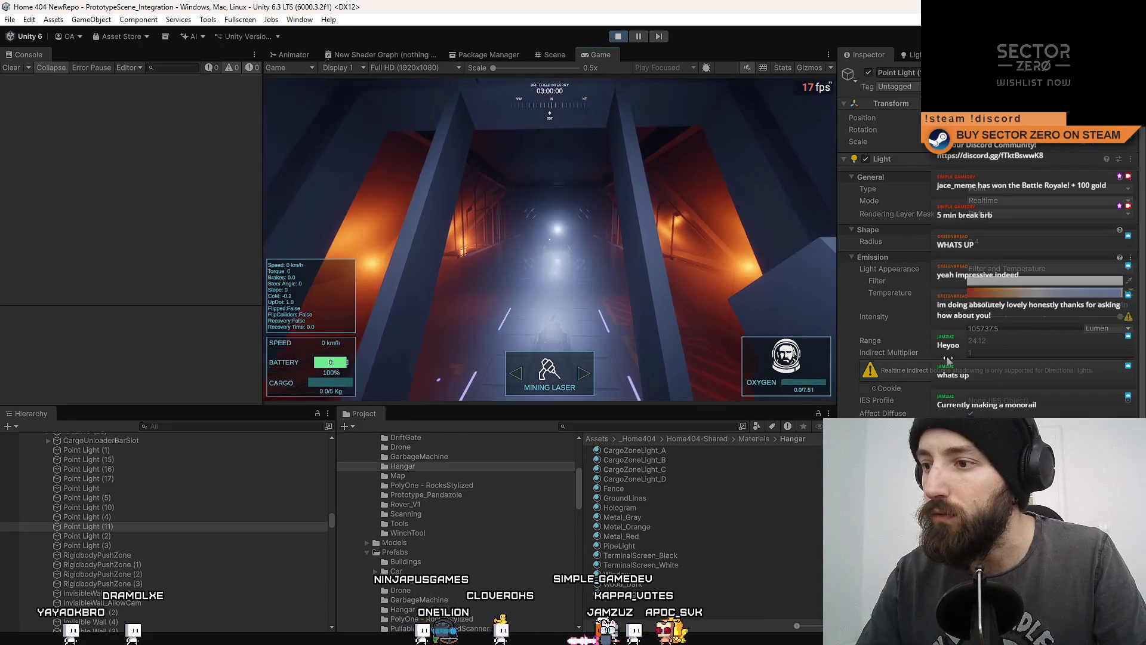
- Raise Point Light (11)'s Volumetrics Multiplier to about 15.8, set Shape Radius about 0.4, Range about 54
{"action": "scroll", "coordinate": [955, 391], "scroll_direction": "down", "scroll_amount": 4}
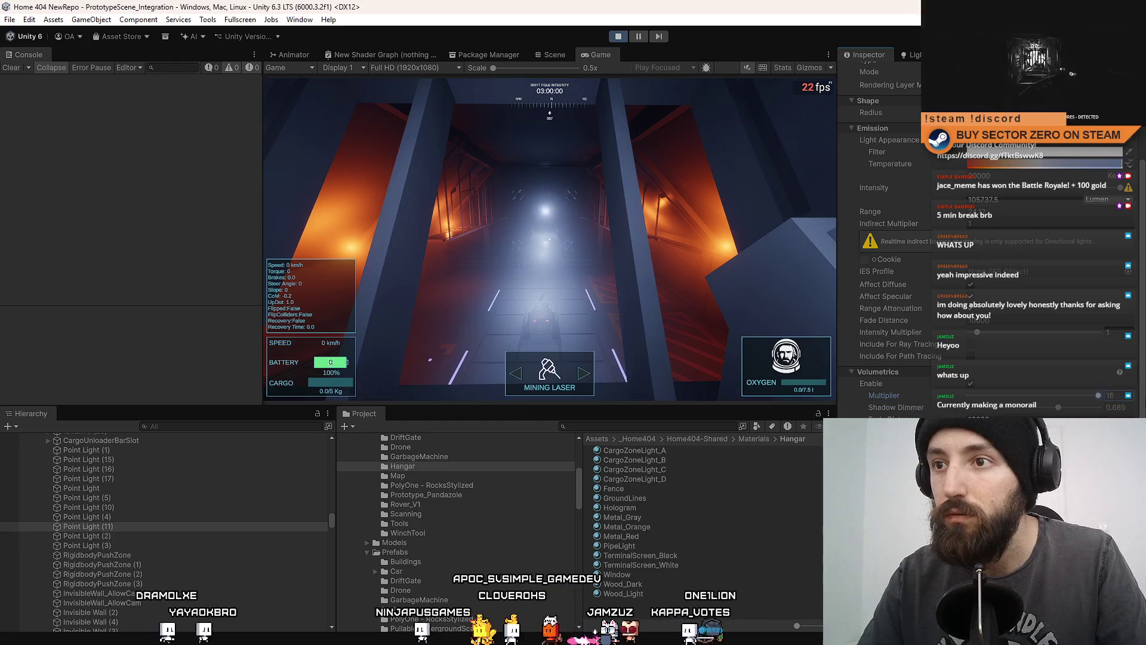
{"action": "left_click_drag", "start_coordinate": [1085, 406], "coordinate": [1115, 404]}
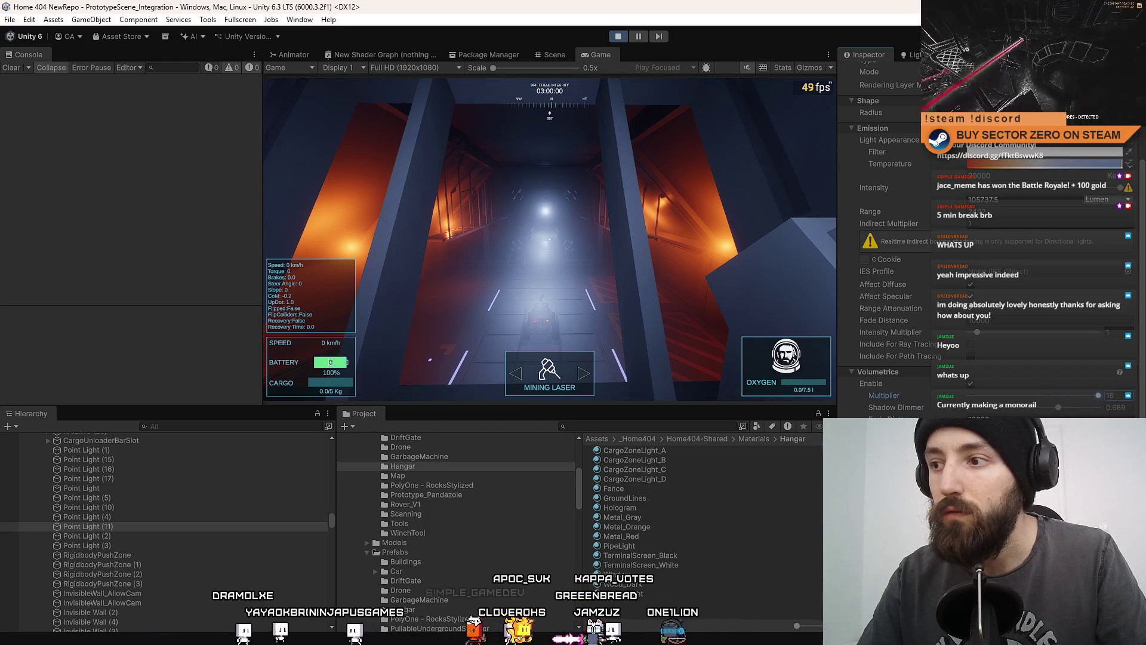
{"action": "scroll", "coordinate": [987, 299], "scroll_direction": "up", "scroll_amount": 5}
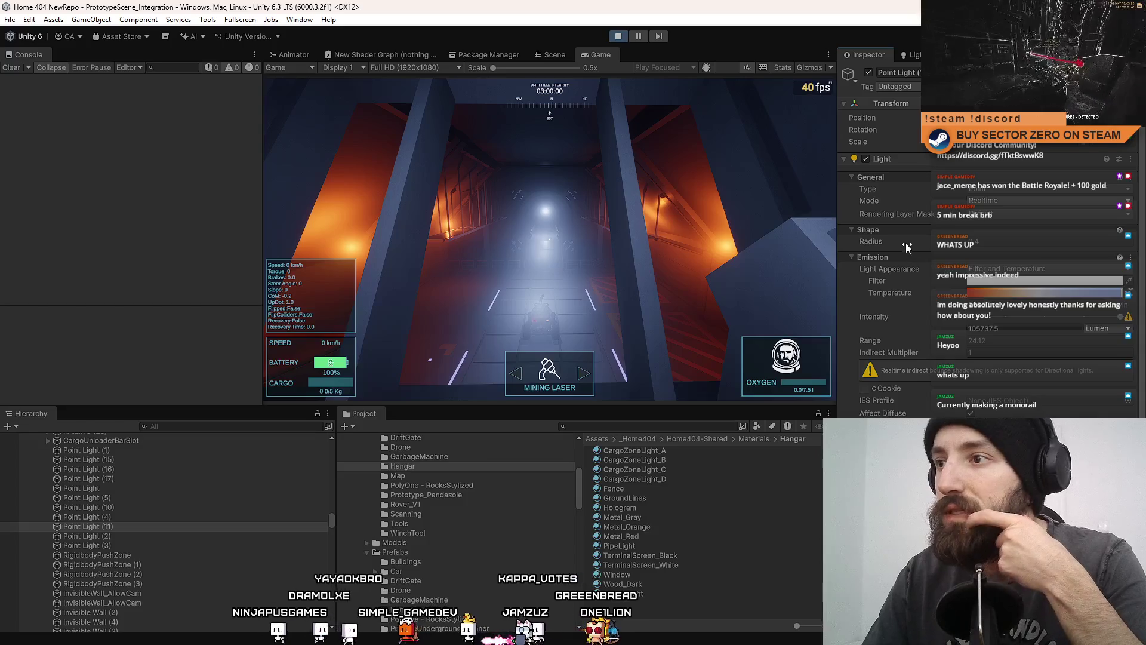
{"action": "left_click_drag", "start_coordinate": [885, 246], "coordinate": [920, 249]}
{"action": "left_click_drag", "start_coordinate": [1020, 251], "coordinate": [1102, 251]}
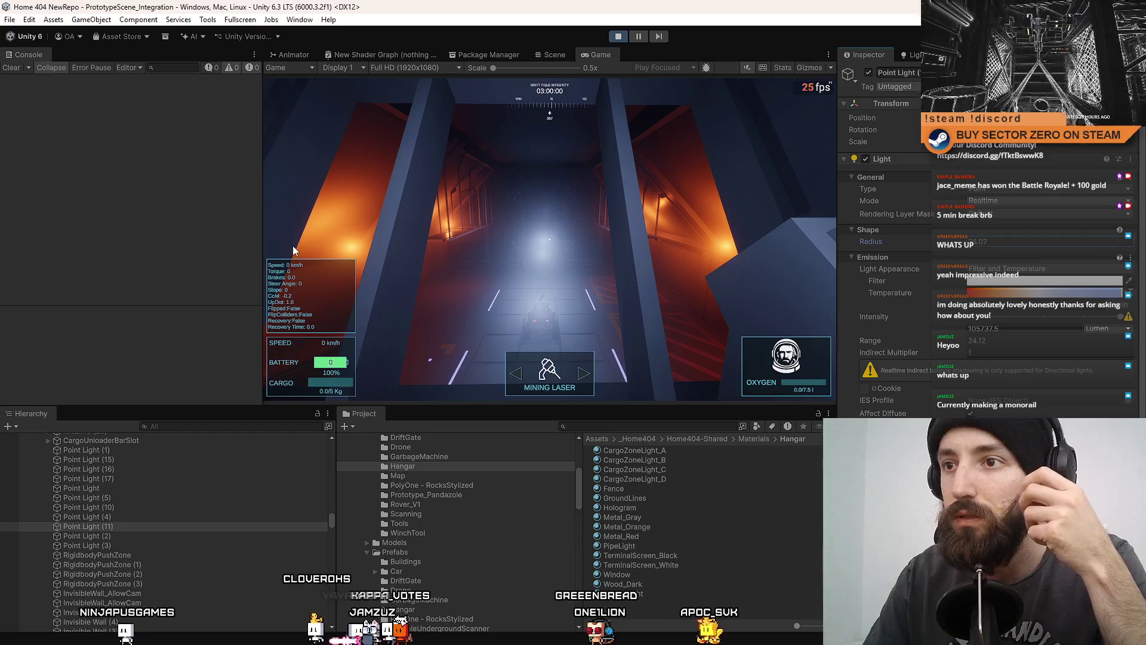
{"action": "mouse_move", "coordinate": [297, 251]}
{"action": "left_mouse_down"}
{"action": "mouse_move", "coordinate": [191, 238]}
{"action": "mouse_move", "coordinate": [795, 266]}
{"action": "left_mouse_up"}
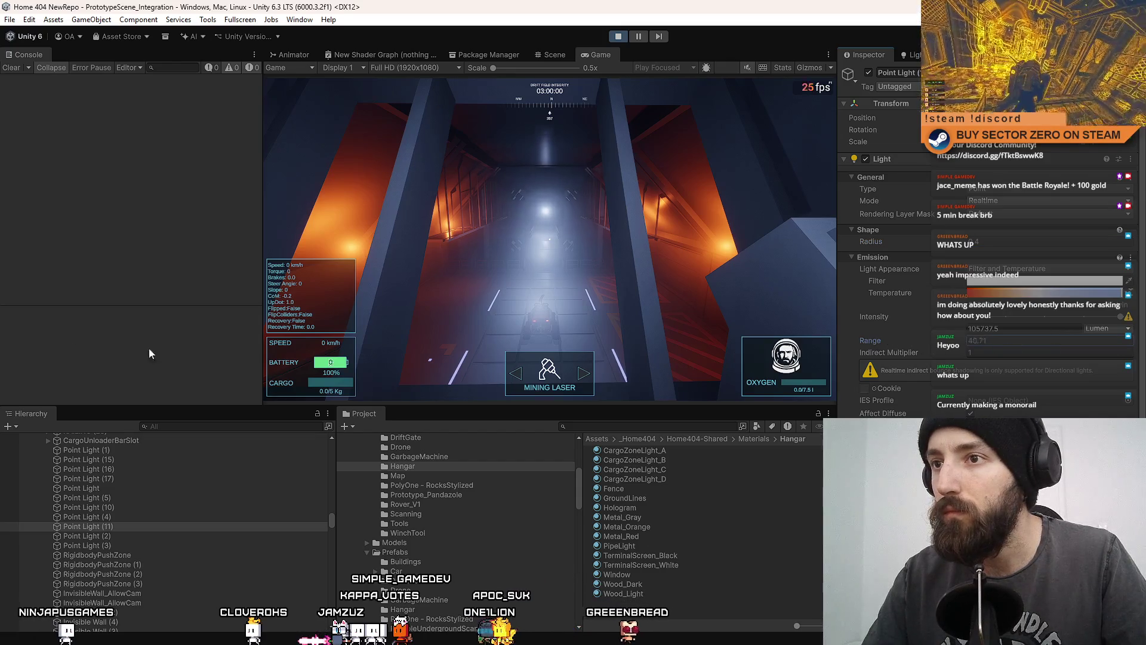
{"action": "left_click_drag", "start_coordinate": [615, 355], "coordinate": [377, 326]}
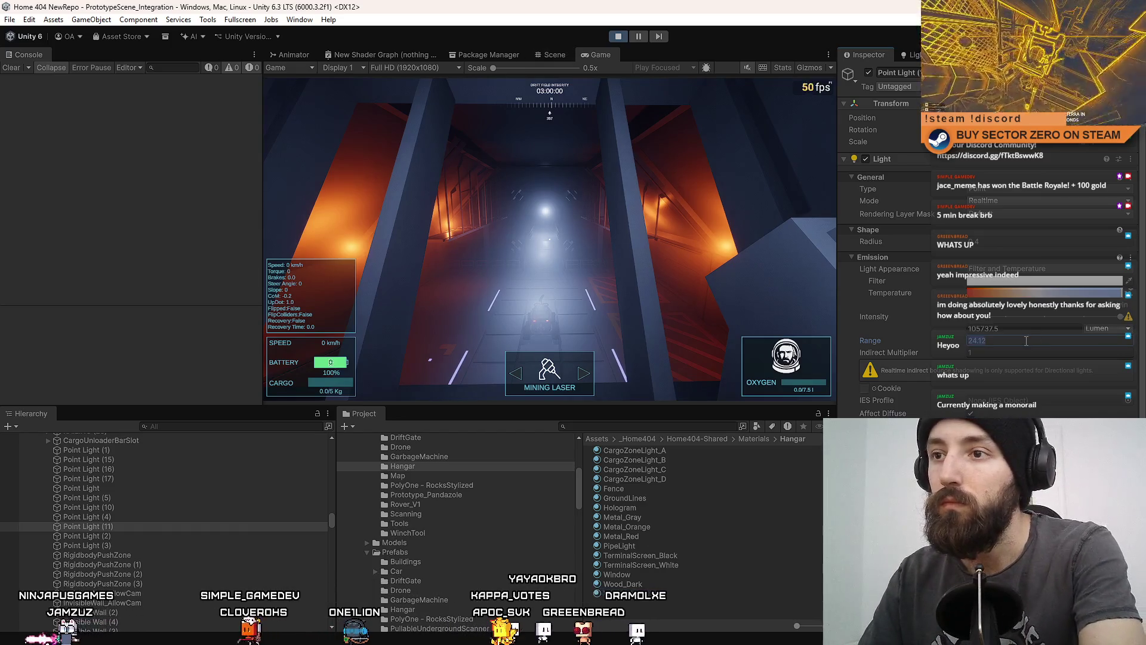
- Set Point Light (11)'s Range to 30, frame it, and duplicate it as Point Light (12)
{"action": "type", "text": "30"}
{"action": "left_click", "coordinate": [554, 56]}
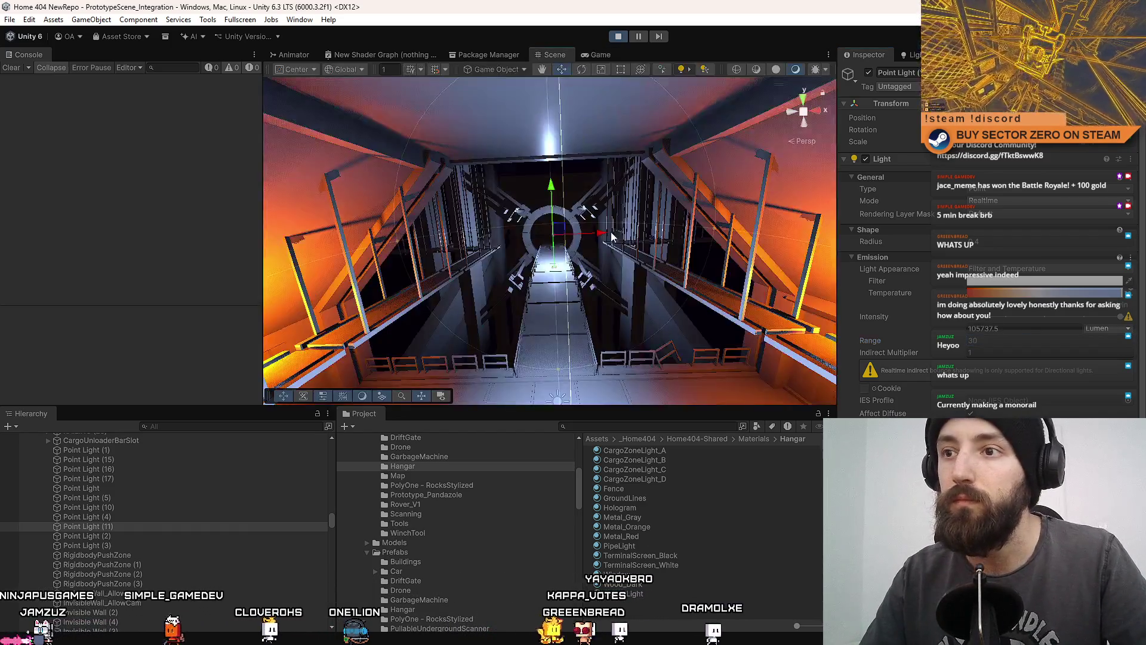
{"action": "key", "text": "f"}
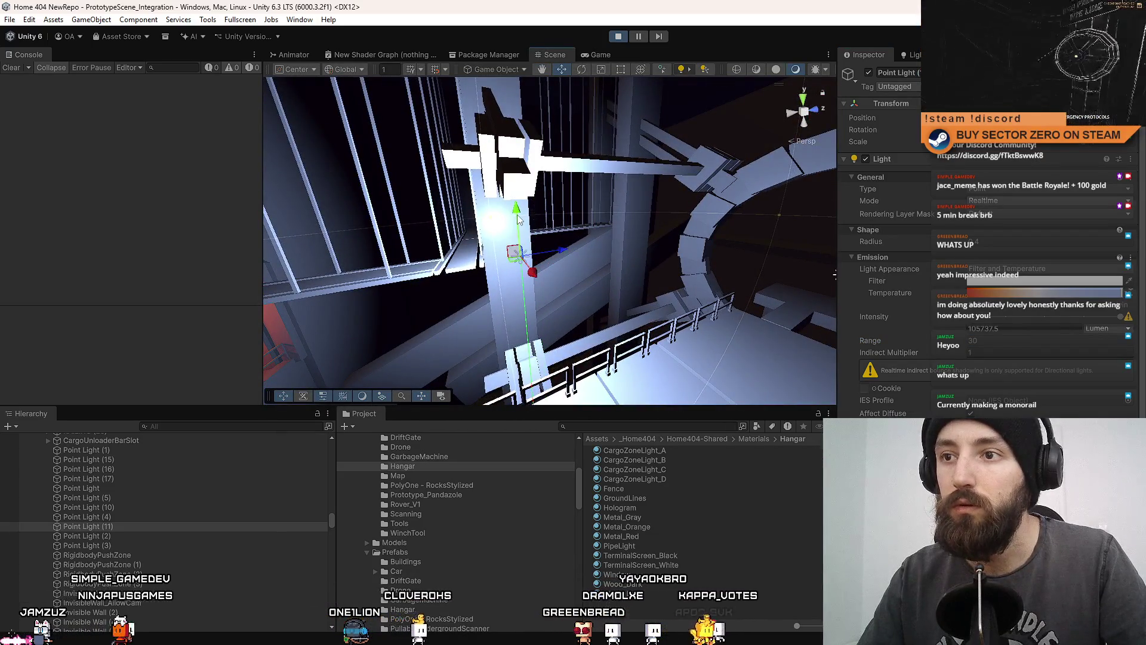
{"action": "mouse_move", "coordinate": [519, 219]}
{"action": "left_mouse_down"}
{"action": "mouse_move", "coordinate": [525, 260]}
{"action": "mouse_move", "coordinate": [922, 282]}
{"action": "mouse_move", "coordinate": [895, 289]}
{"action": "left_mouse_up"}
{"action": "key", "text": "ctrl+d"}
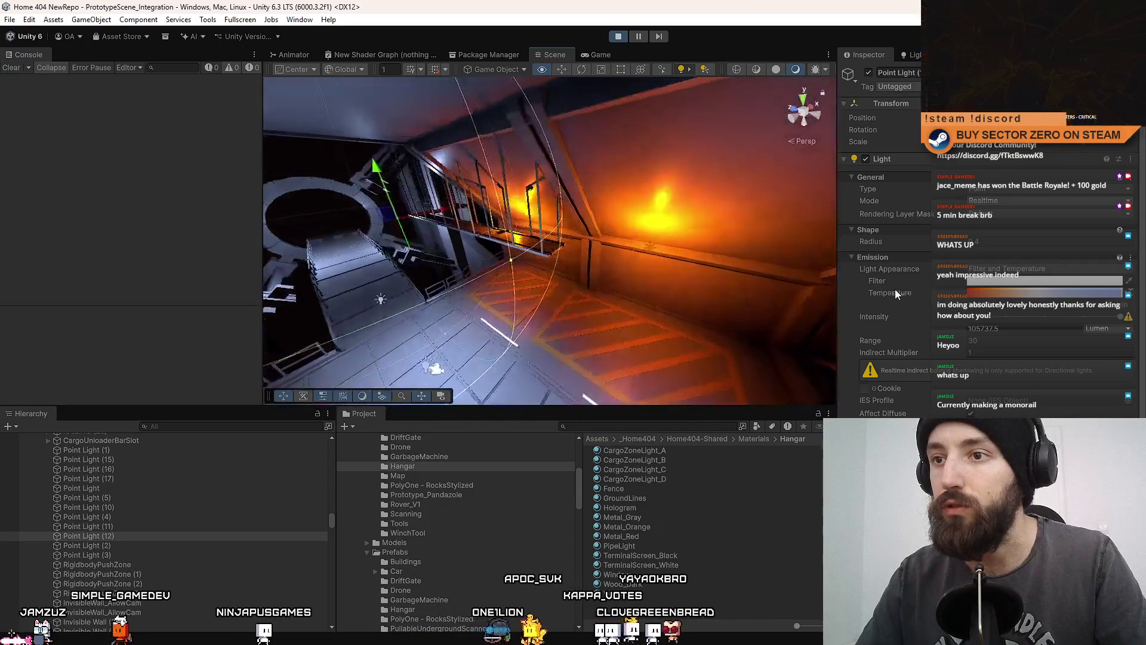
- Compare the game's lighting and framerate with the duplicated light against the hangar scene
{"action": "left_click", "coordinate": [592, 54]}
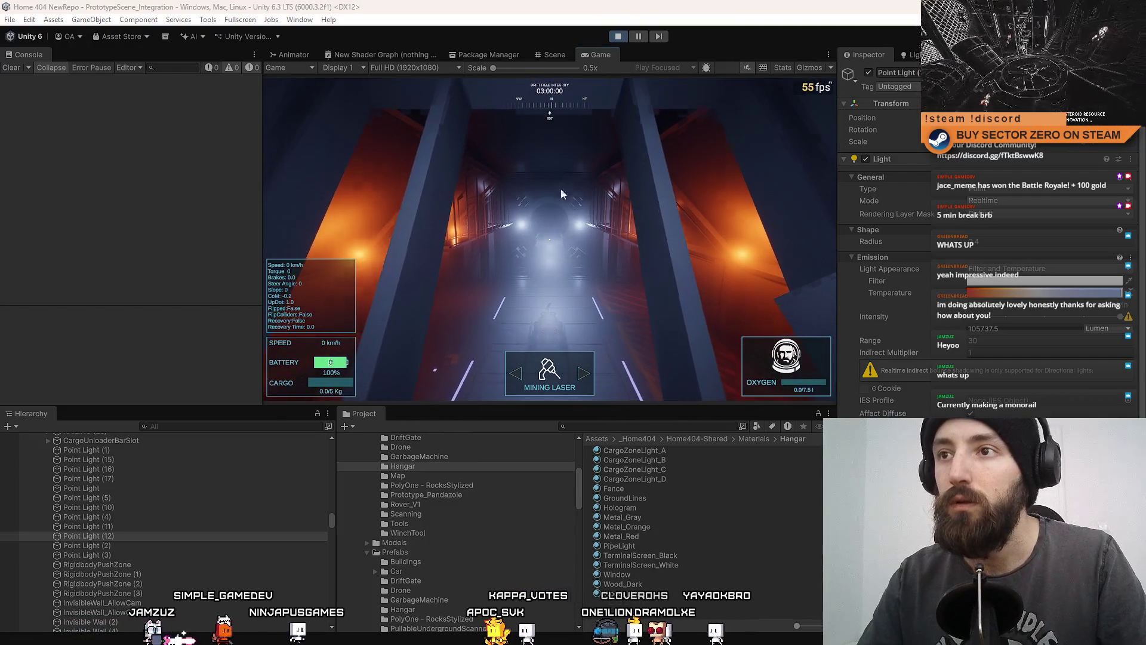
{"action": "left_click", "coordinate": [553, 59]}
{"action": "mouse_move", "coordinate": [418, 215]}
{"action": "left_mouse_down"}
{"action": "mouse_move", "coordinate": [329, 261]}
{"action": "mouse_move", "coordinate": [609, 263]}
{"action": "mouse_move", "coordinate": [507, 287]}
{"action": "left_mouse_up"}
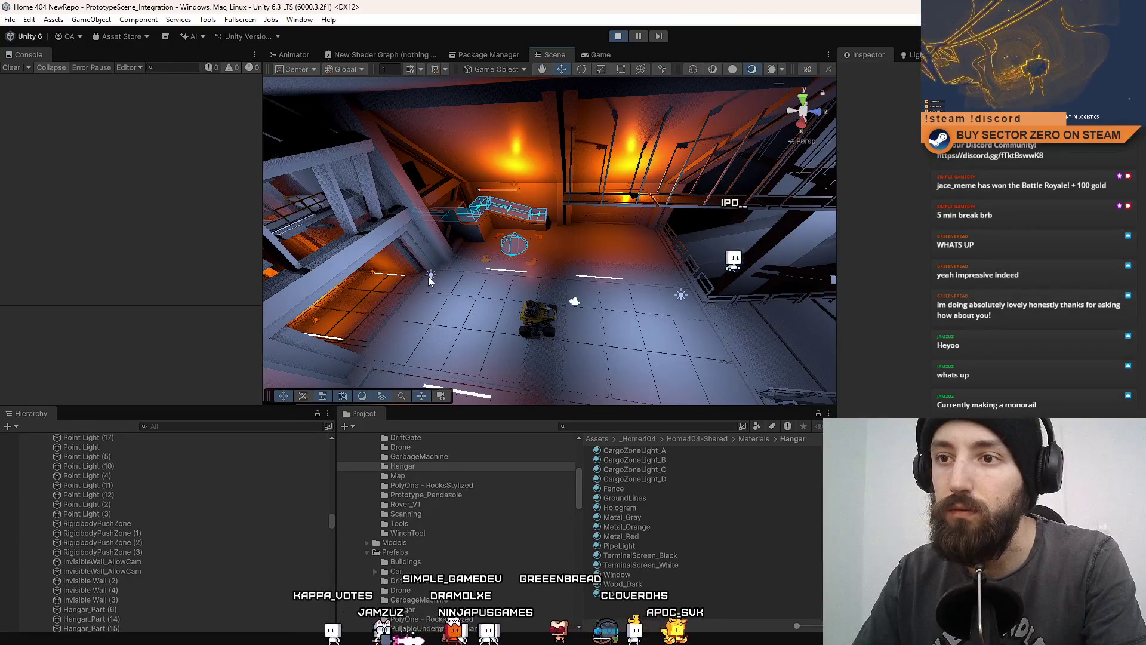
{"action": "left_click_drag", "start_coordinate": [429, 280], "coordinate": [554, 285]}
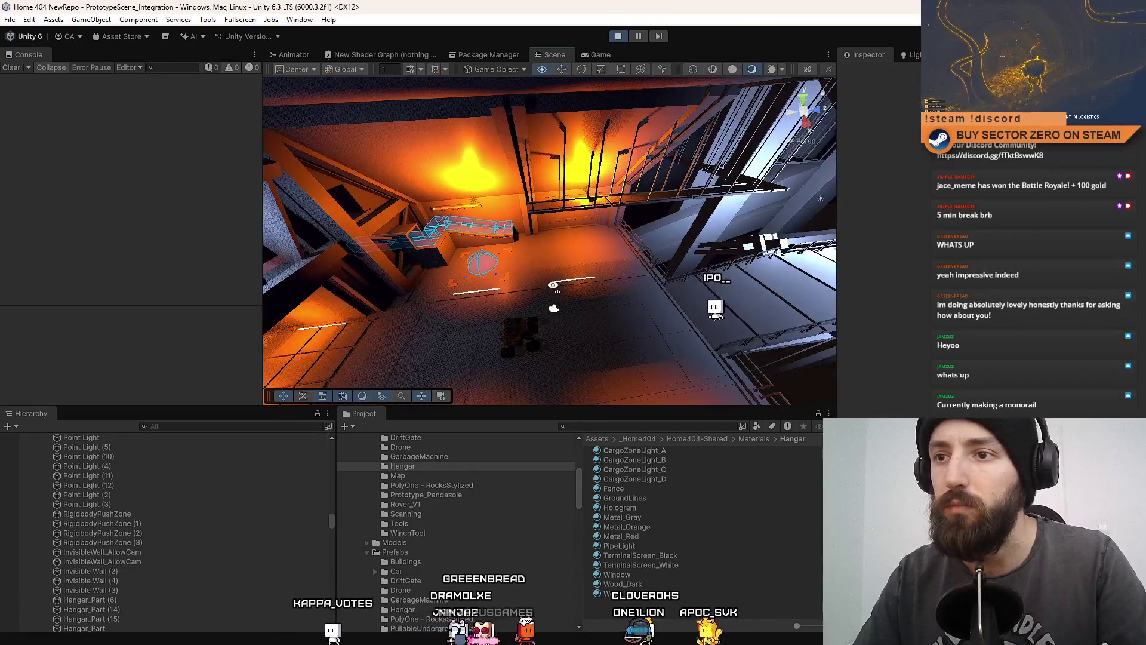
{"action": "left_click", "coordinate": [597, 55]}
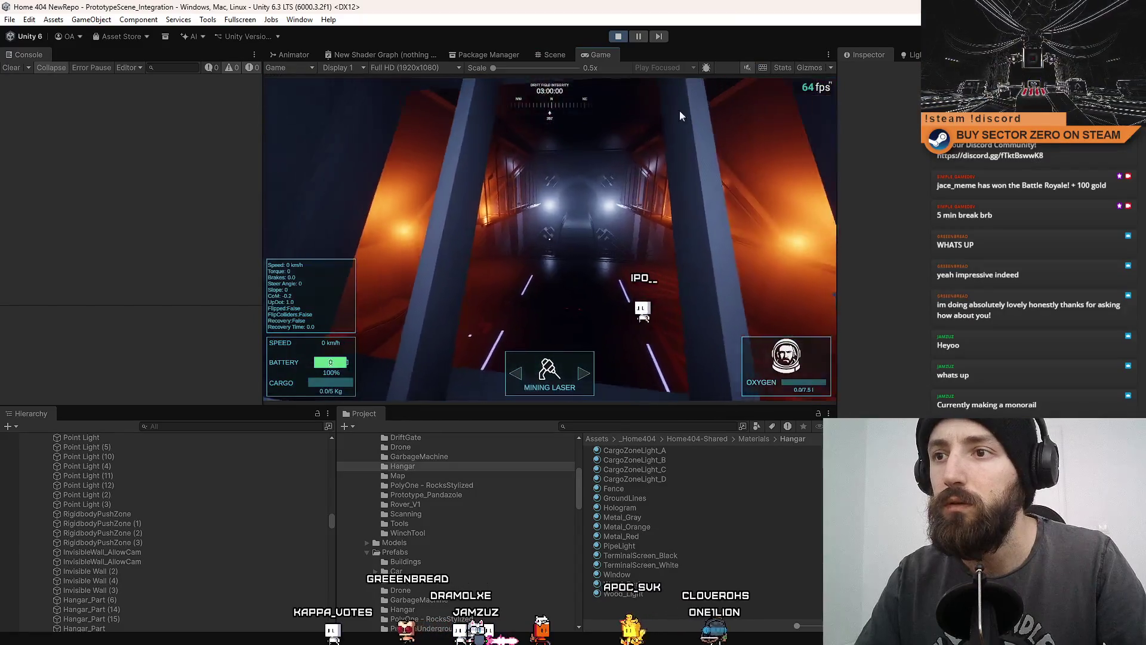
{"action": "left_click", "coordinate": [549, 55]}
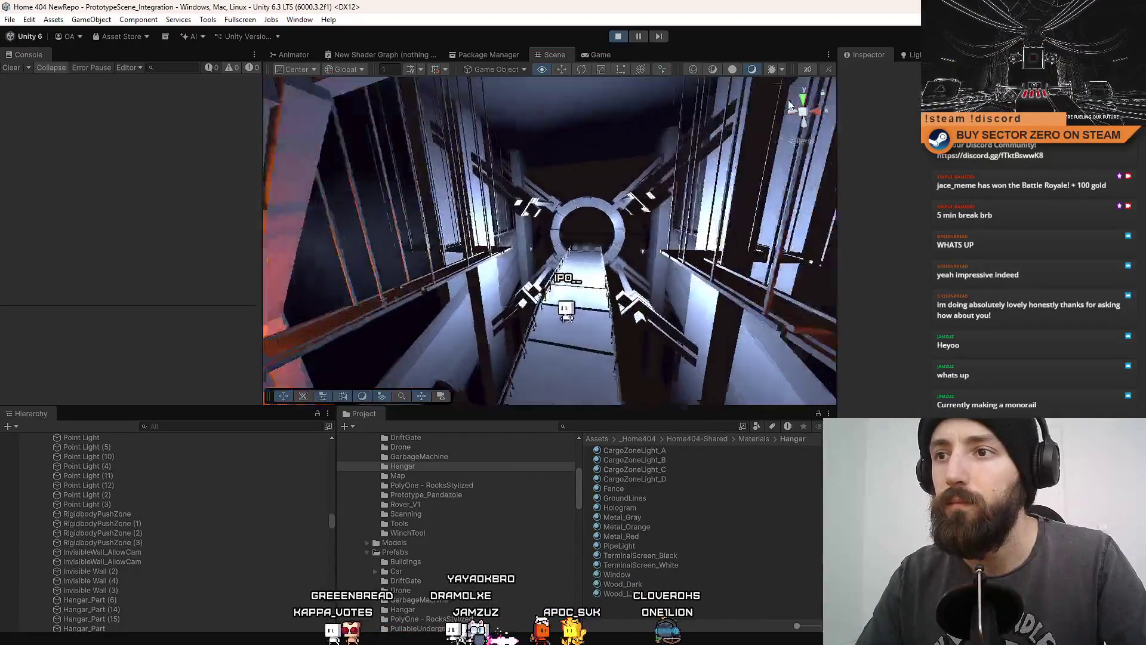
{"action": "mouse_move", "coordinate": [789, 106]}
{"action": "left_mouse_down"}
{"action": "mouse_move", "coordinate": [843, 106]}
{"action": "mouse_move", "coordinate": [618, 261]}
{"action": "left_mouse_up"}
- Remove the duplicated Point Light (12) by undoing it
{"action": "left_click", "coordinate": [621, 256]}
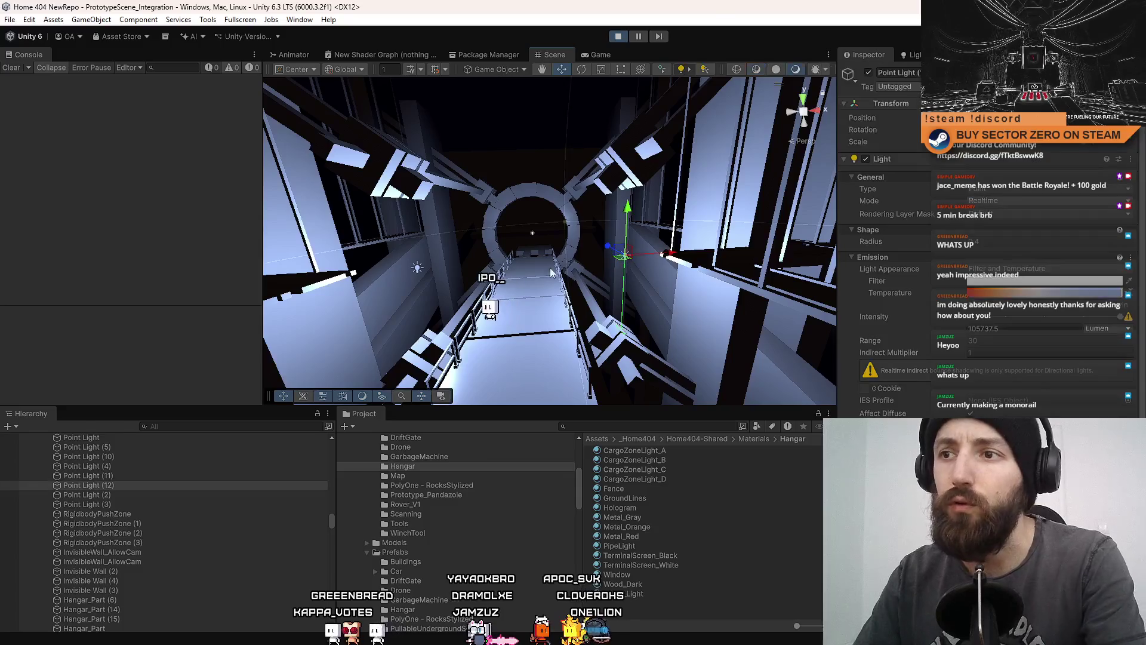
{"action": "key", "text": "ctrl+z"}
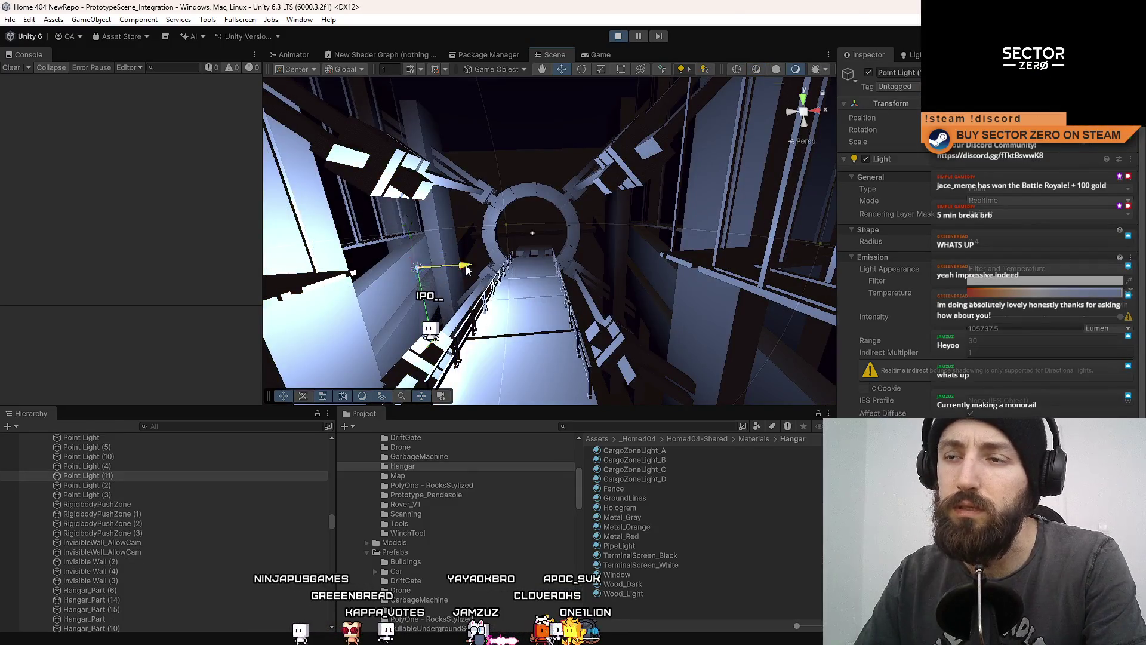
{"action": "key", "text": "ctrl+z"}
{"action": "mouse_move", "coordinate": [607, 260]}
{"action": "left_mouse_down"}
{"action": "mouse_move", "coordinate": [372, 300]}
{"action": "mouse_move", "coordinate": [700, 269]}
{"action": "mouse_move", "coordinate": [729, 230]}
{"action": "left_mouse_up"}
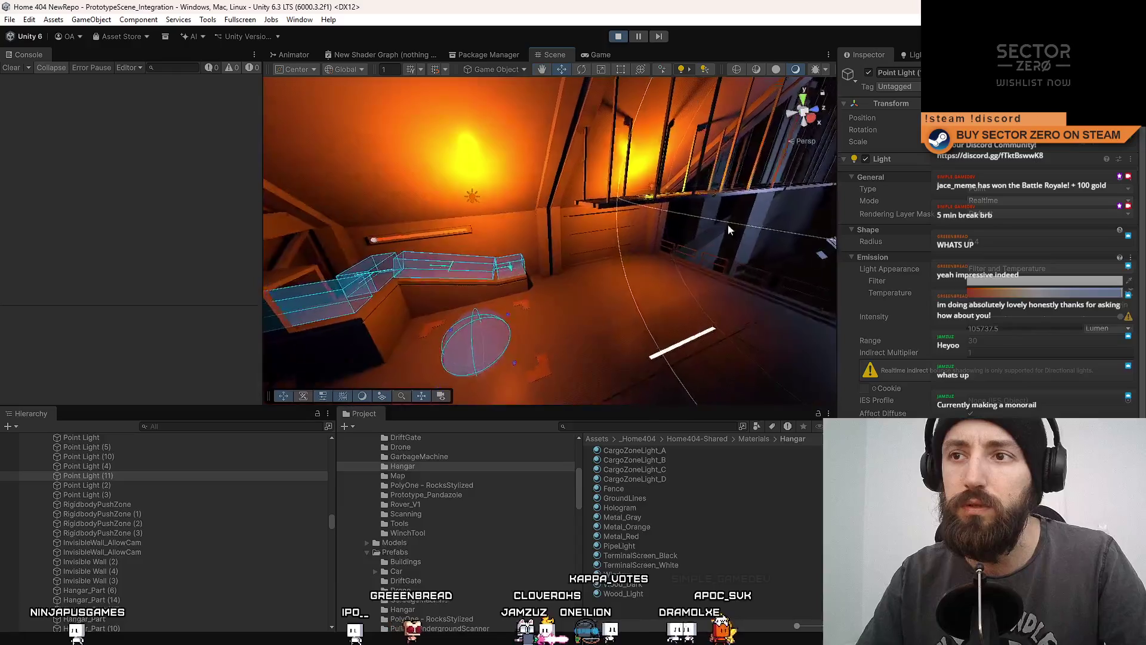
- Select Point Light (10) plus two nearby lights, frame them, and check the game at 69 fps
{"action": "left_click", "coordinate": [463, 195]}
{"action": "left_click_drag", "start_coordinate": [464, 194], "coordinate": [643, 192]}
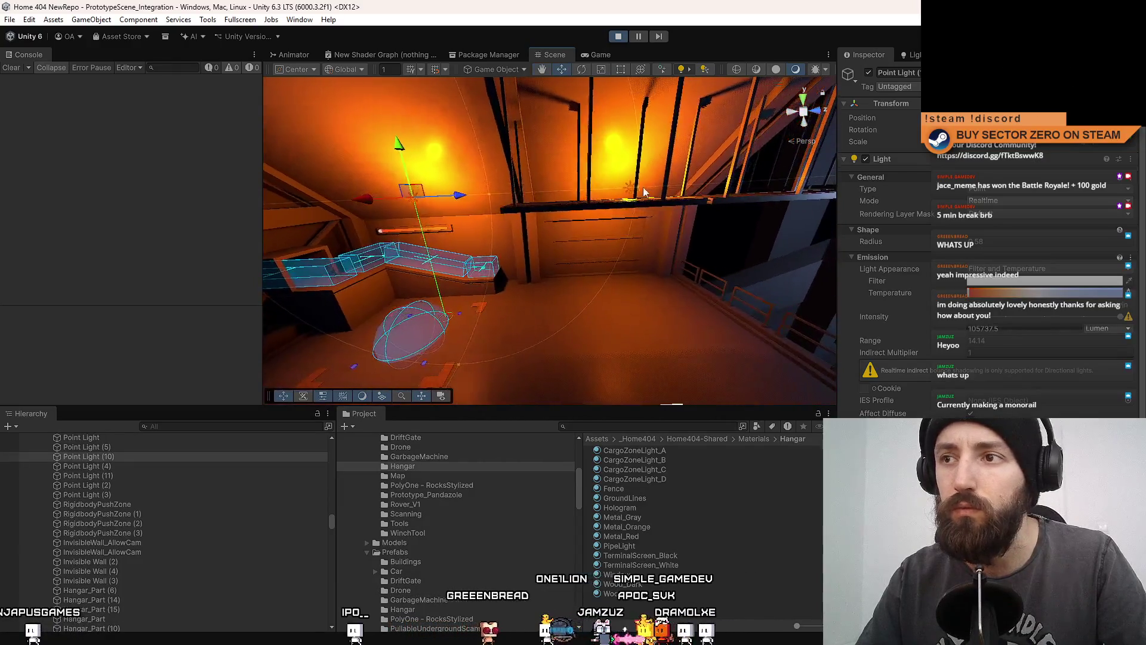
{"action": "left_click", "coordinate": [628, 191], "text": "ctrl"}
{"action": "key", "text": "f"}
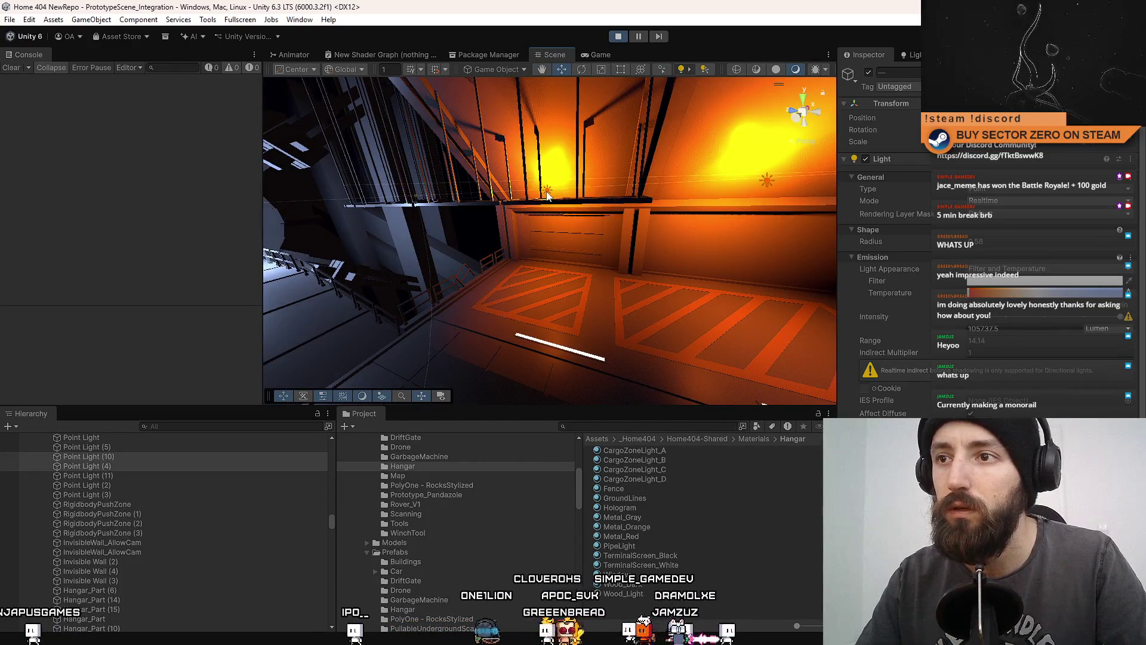
{"action": "left_click", "coordinate": [769, 182], "text": "ctrl"}
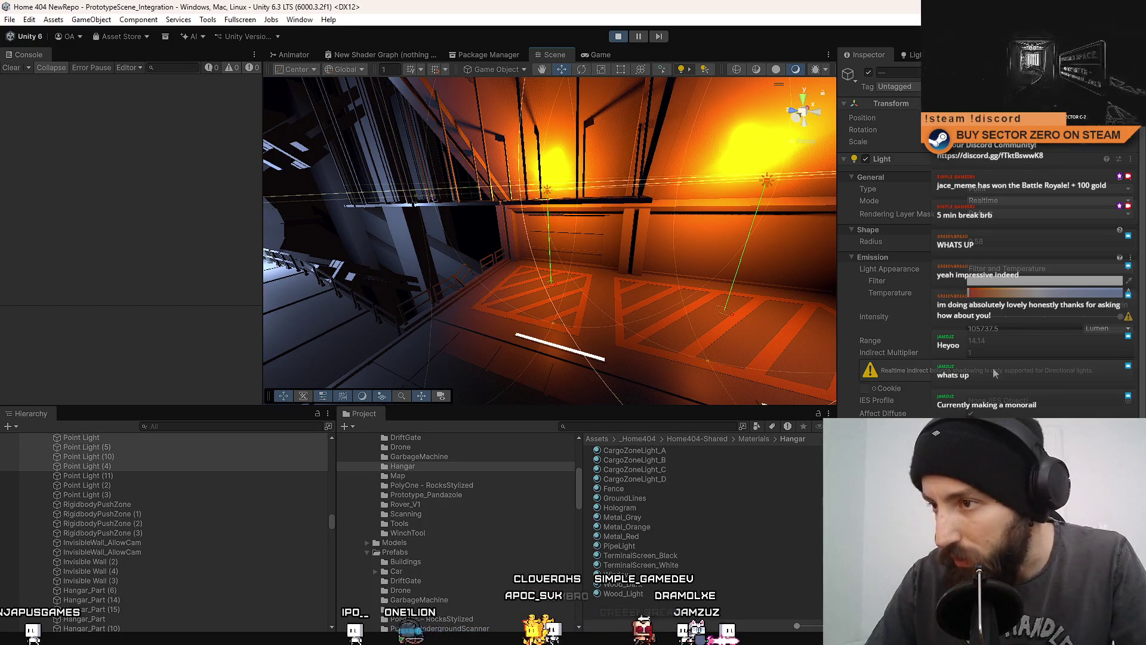
{"action": "scroll", "coordinate": [884, 268], "scroll_direction": "down", "scroll_amount": 5}
{"action": "scroll", "coordinate": [963, 413], "scroll_direction": "up", "scroll_amount": 3}
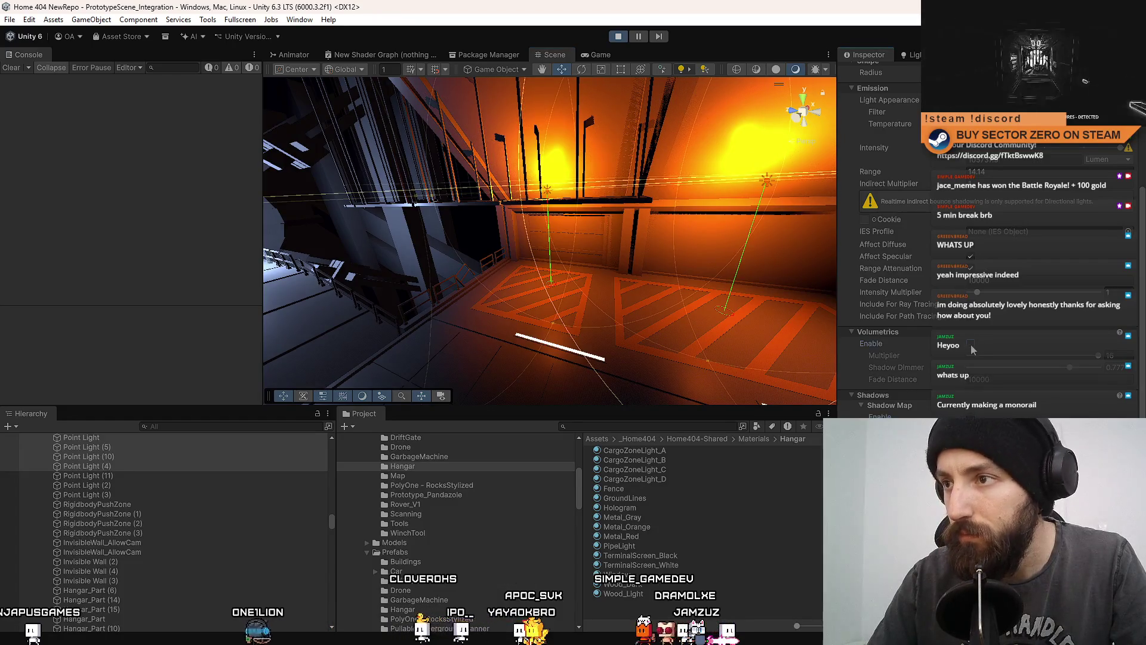
{"action": "left_click", "coordinate": [601, 54]}
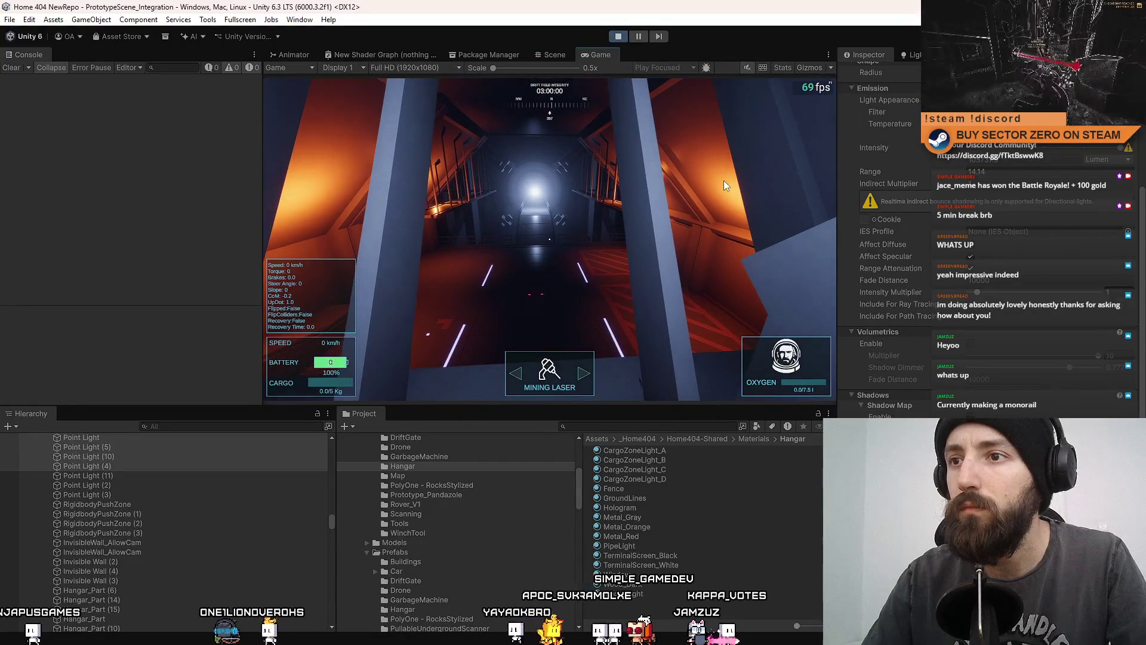
- Select the hangar Point Light and remove the three duplicate point lights
{"action": "left_click", "coordinate": [554, 54]}
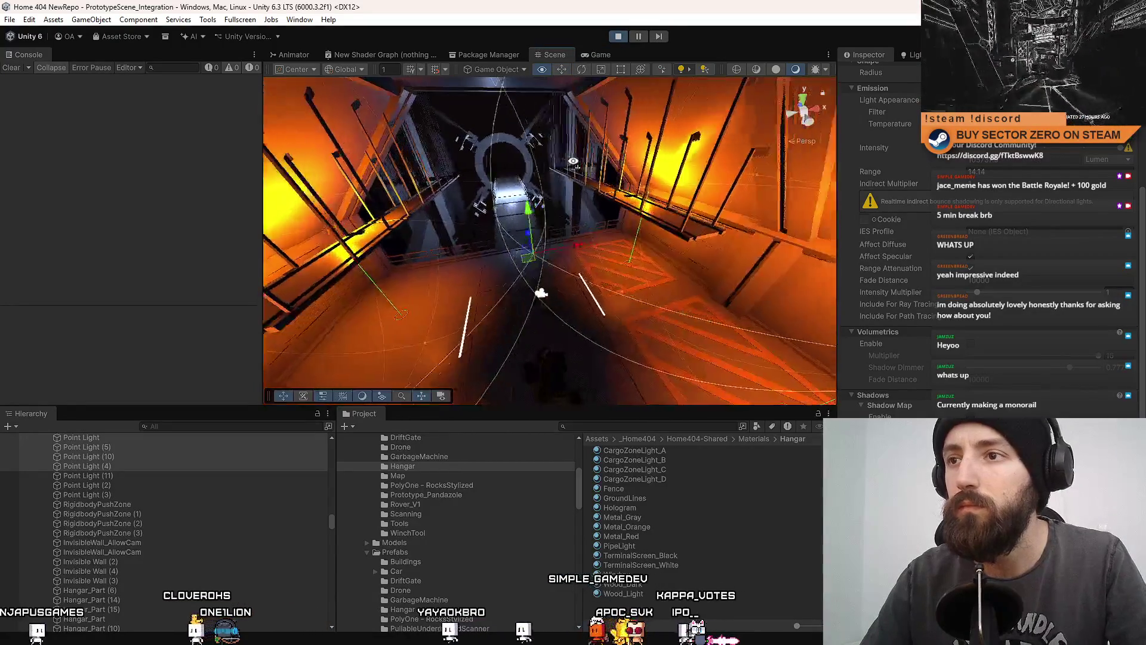
{"action": "left_click_drag", "start_coordinate": [573, 161], "coordinate": [384, 327]}
{"action": "scroll", "coordinate": [132, 472], "scroll_direction": "up", "scroll_amount": 3}
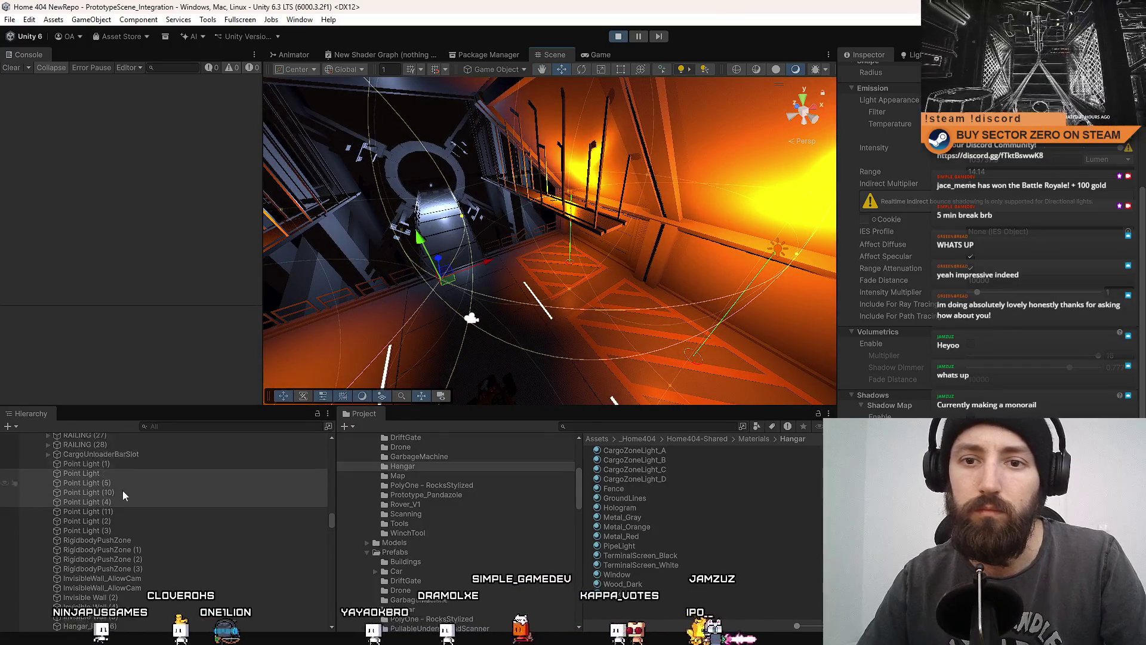
{"action": "left_click", "coordinate": [117, 474]}
{"action": "key", "text": "ctrl+z"}
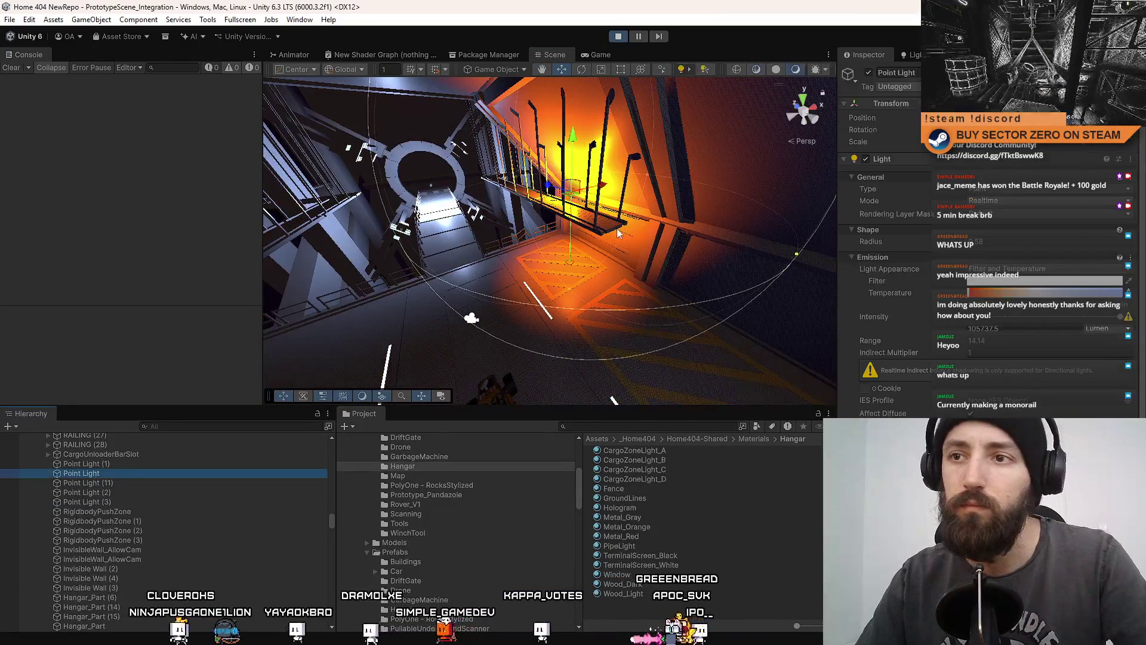
- Raise the remaining Point Light's Range to 23.05 and confirm 75 fps in the game
{"action": "mouse_move", "coordinate": [618, 233]}
{"action": "left_mouse_down"}
{"action": "mouse_move", "coordinate": [525, 231]}
{"action": "mouse_move", "coordinate": [918, 216]}
{"action": "mouse_move", "coordinate": [872, 241]}
{"action": "mouse_move", "coordinate": [908, 241]}
{"action": "left_mouse_up"}
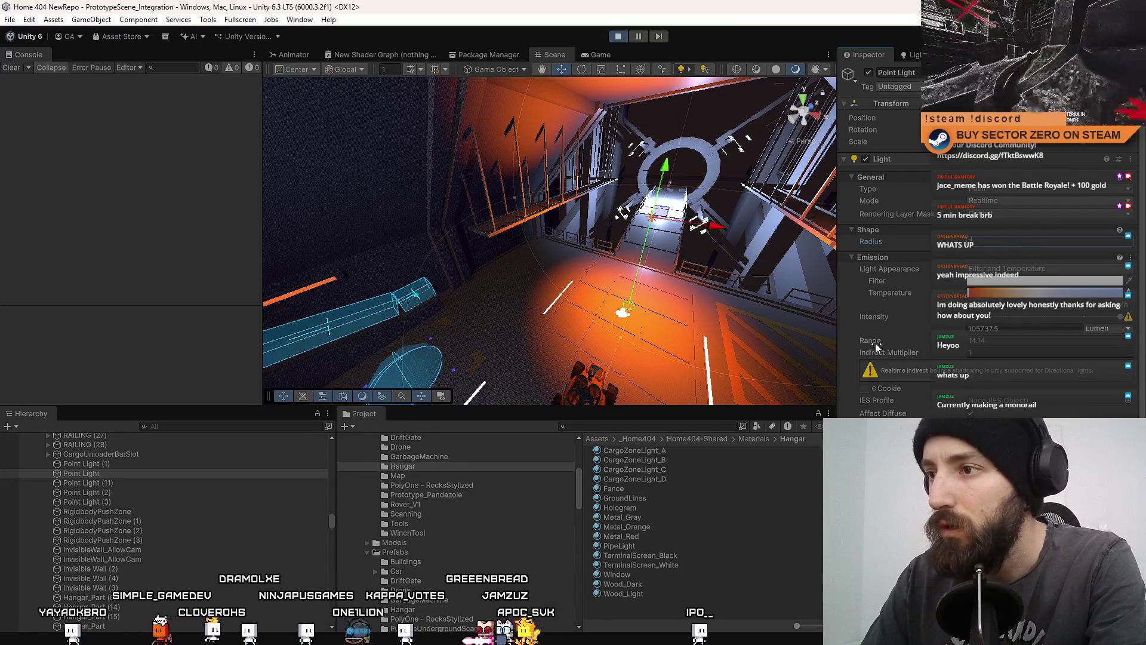
{"action": "left_click_drag", "start_coordinate": [873, 340], "coordinate": [1054, 346]}
{"action": "mouse_move", "coordinate": [651, 263]}
{"action": "left_mouse_down"}
{"action": "mouse_move", "coordinate": [664, 261]}
{"action": "mouse_move", "coordinate": [614, 256]}
{"action": "left_mouse_up"}
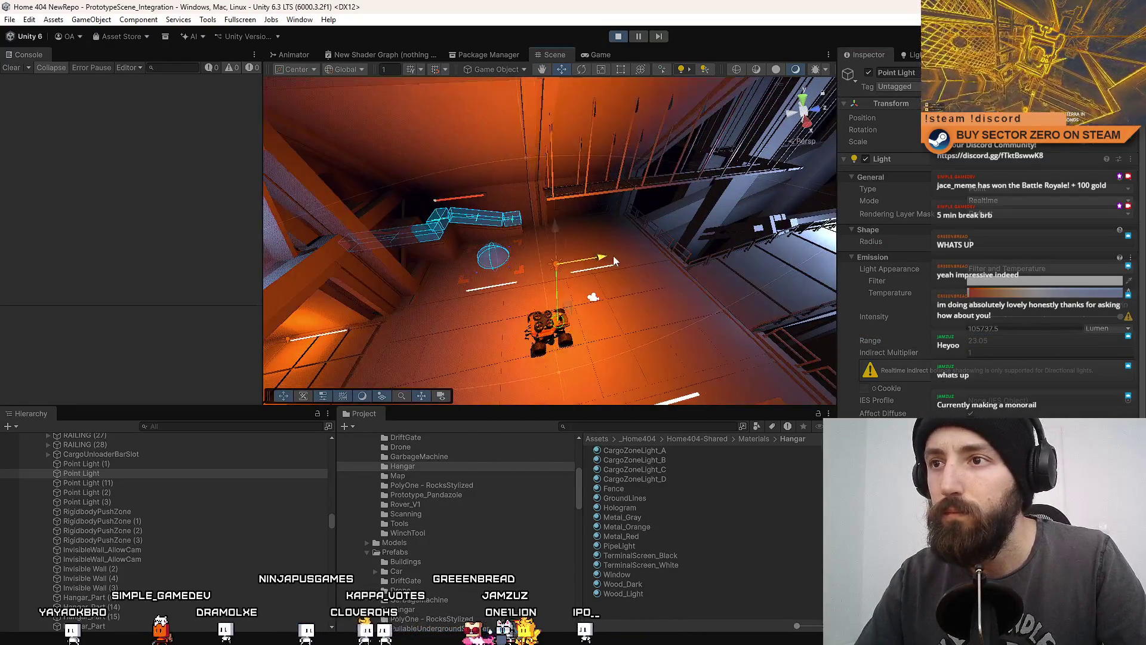
{"action": "left_click", "coordinate": [601, 54]}
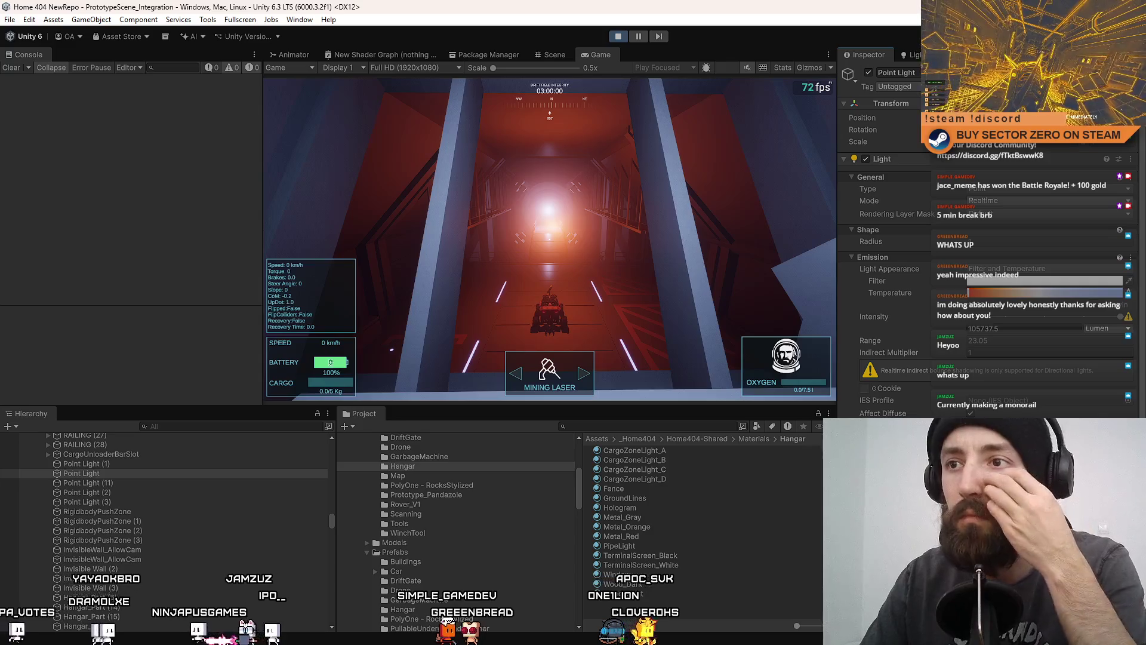
- Review the game fullscreen, return to the editor, and stop play mode with Ctrl+P
{"action": "left_click", "coordinate": [555, 55]}
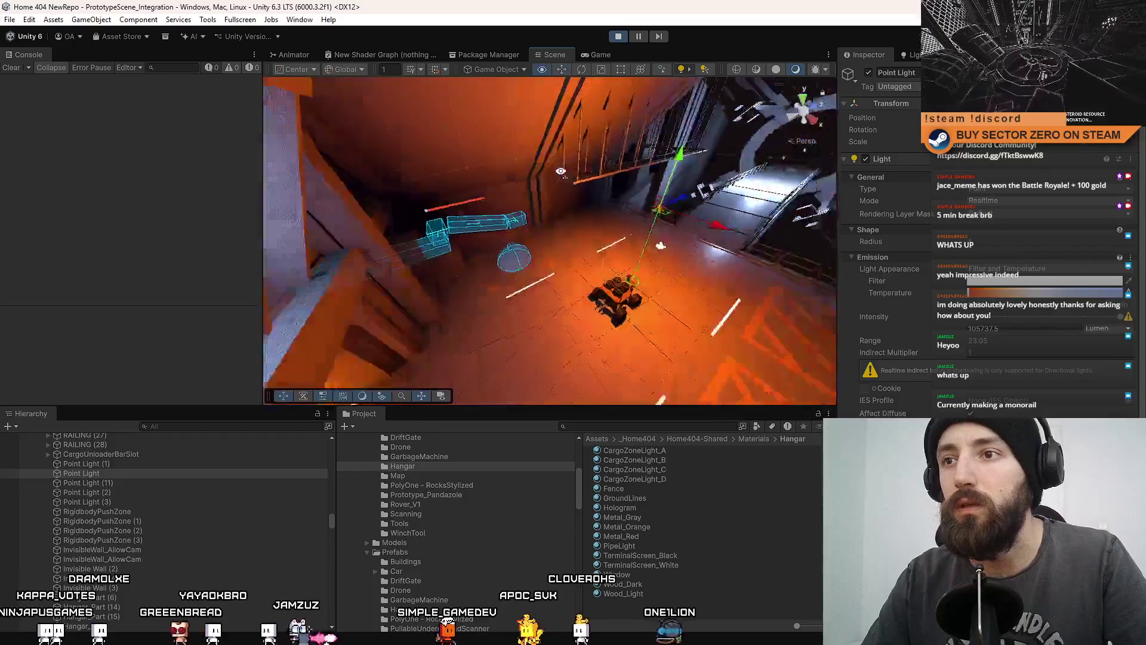
{"action": "left_click", "coordinate": [600, 56]}
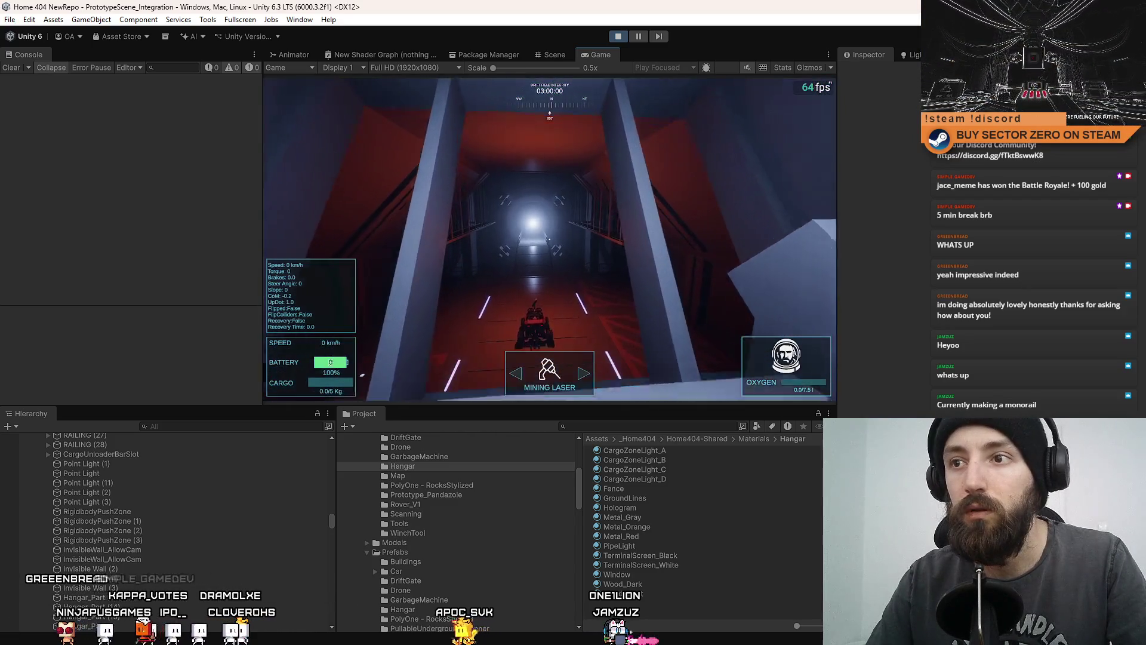
{"action": "key", "text": "F10"}
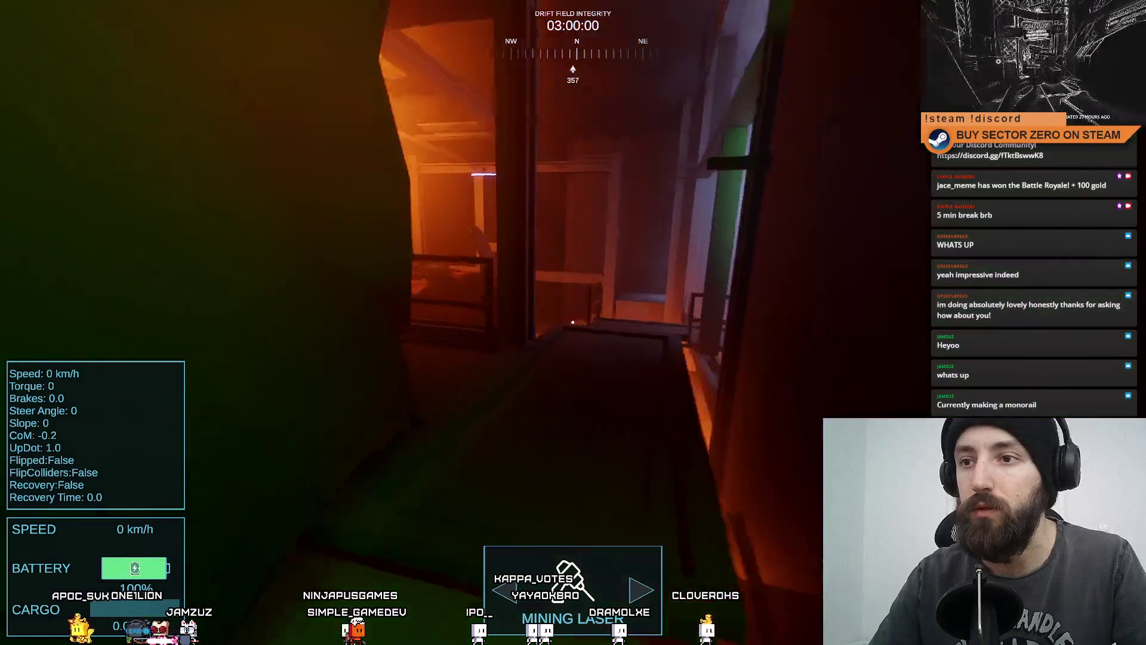
{"action": "key", "text": "F11"}
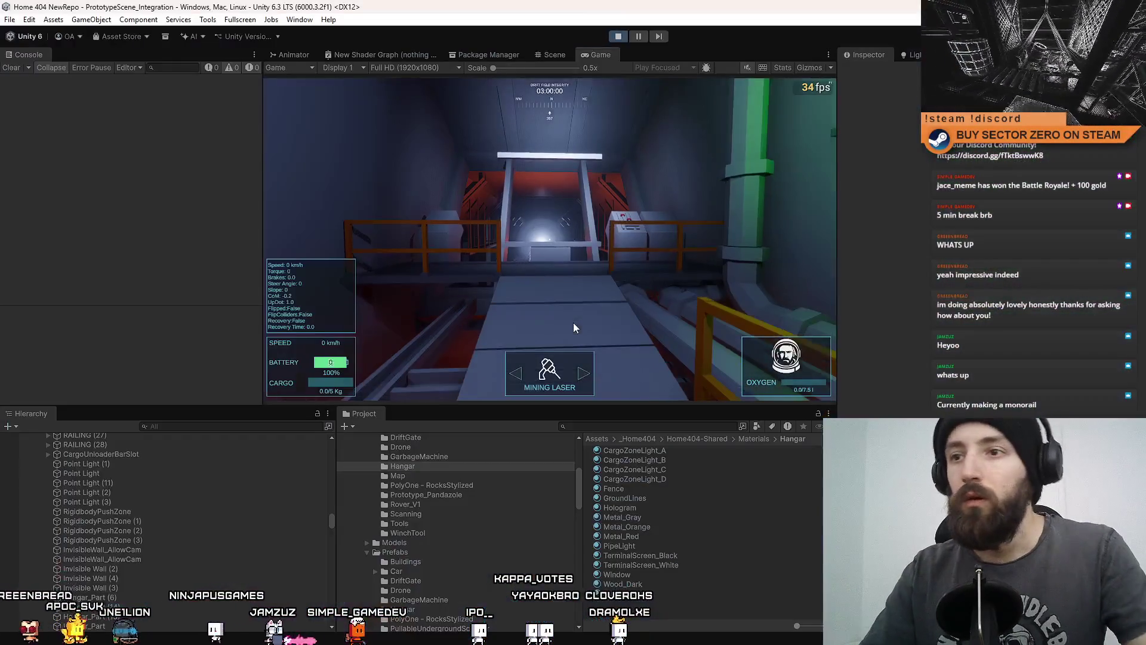
{"action": "left_click", "coordinate": [574, 324]}
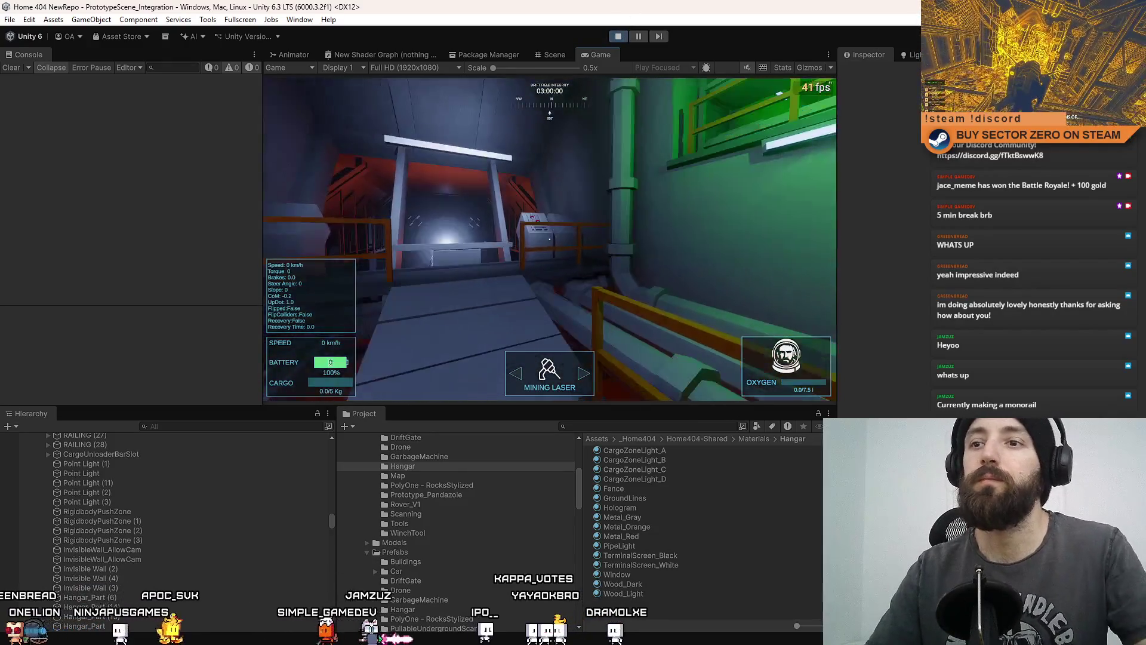
{"action": "key", "text": "ctrl+p"}
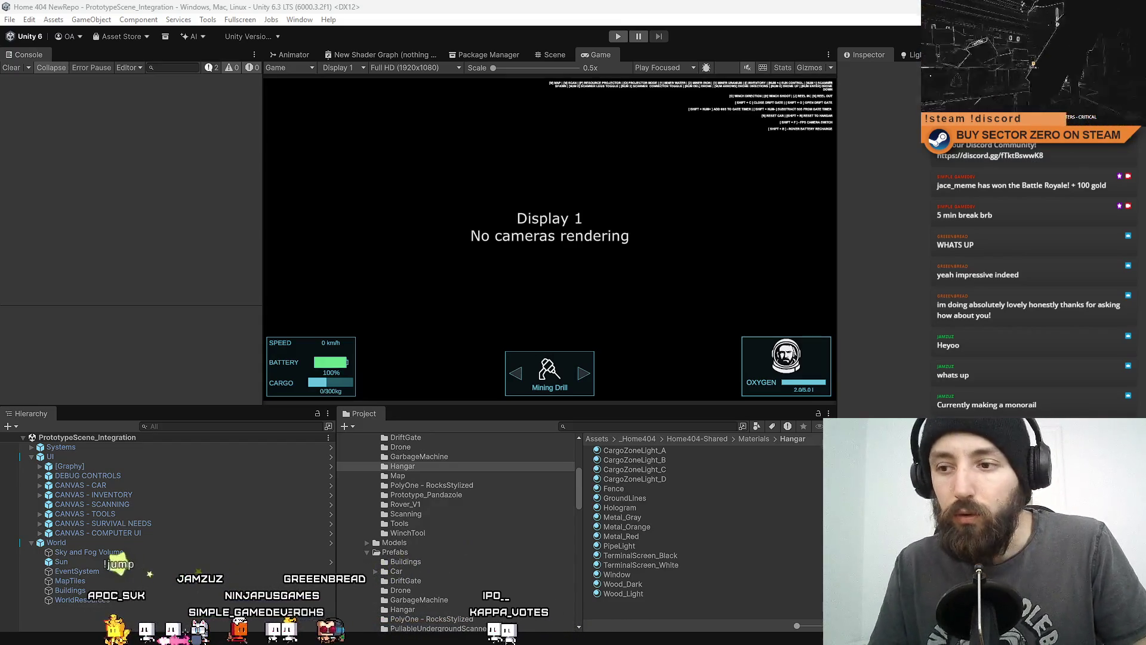
- Inspect the PipeLight material, then open the Hangar prefab in Prefab Mode
{"action": "left_click", "coordinate": [621, 574]}
{"action": "left_click", "coordinate": [654, 488]}
{"action": "left_click", "coordinate": [654, 526]}
{"action": "left_click", "coordinate": [647, 545]}
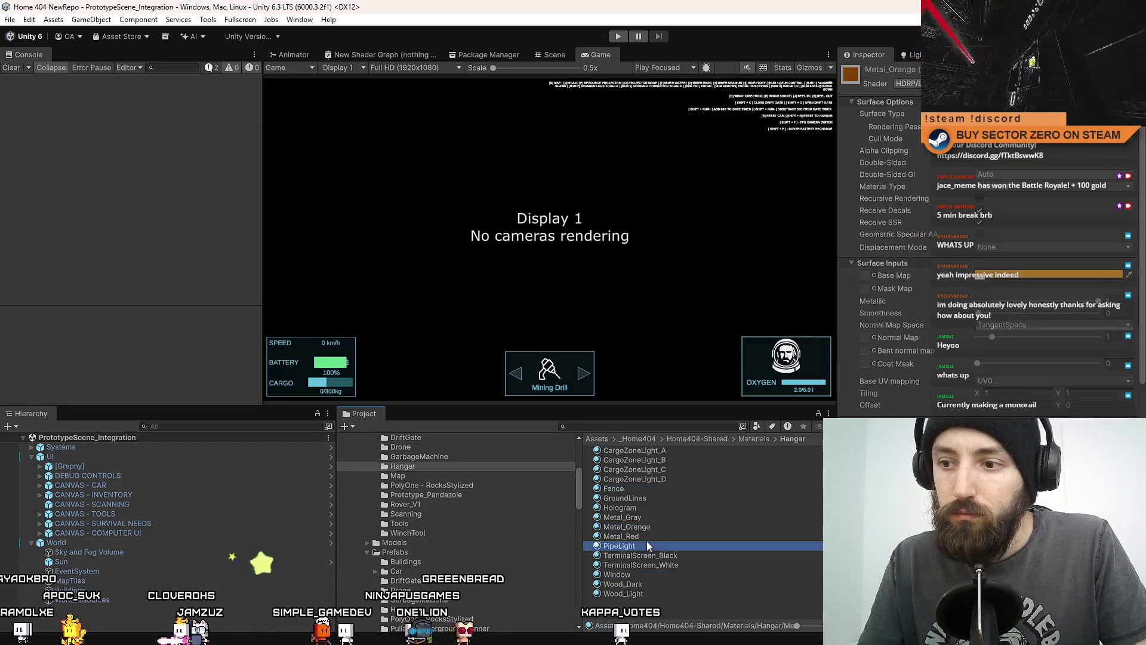
{"action": "left_click", "coordinate": [551, 55]}
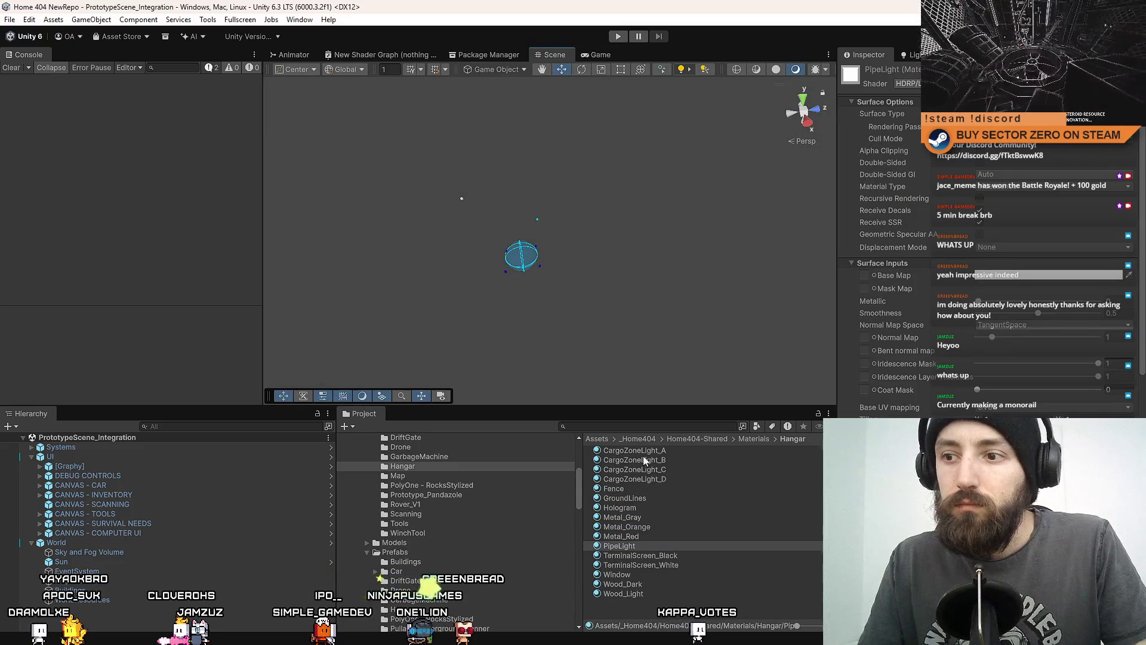
{"action": "type", "text": "hangar"}
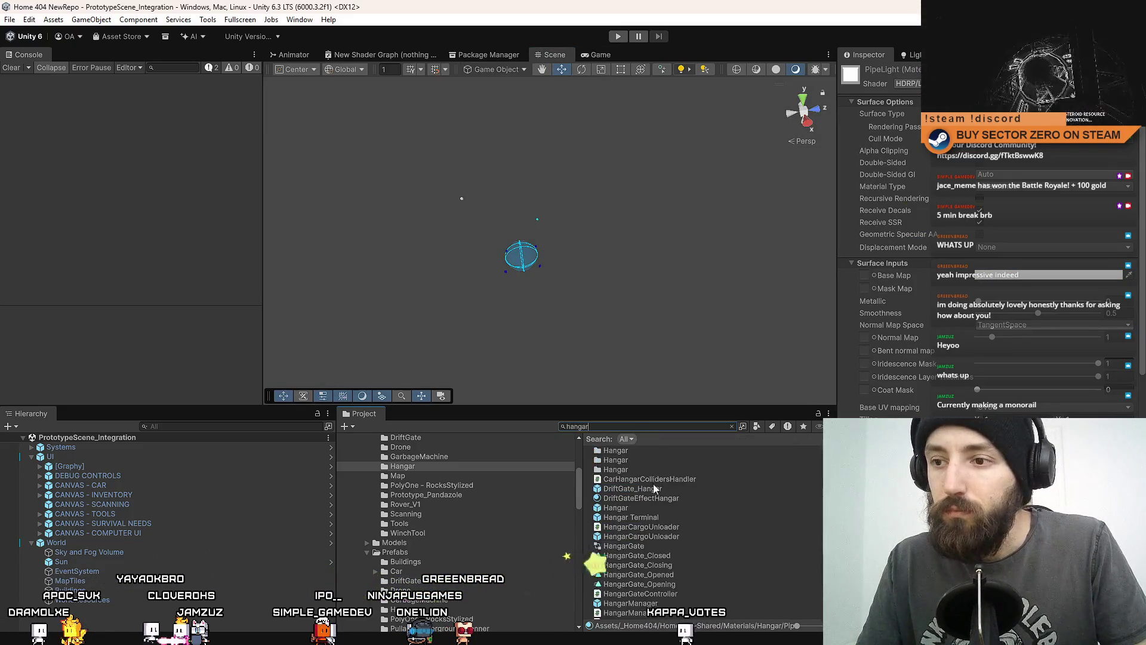
{"action": "double_click", "coordinate": [636, 509]}
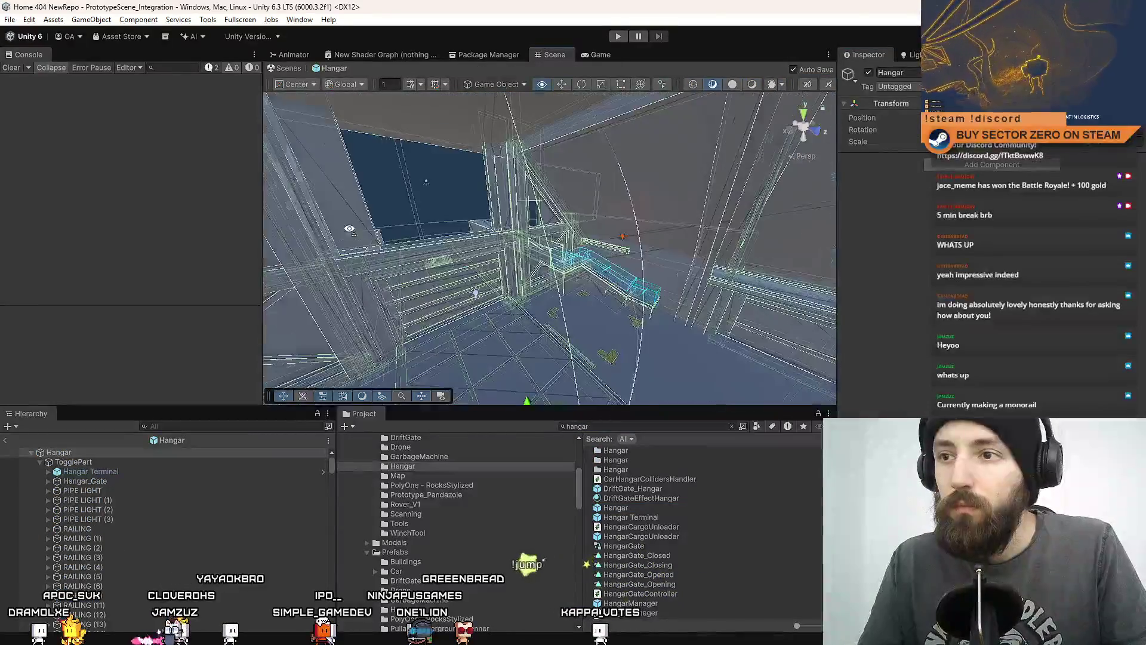
- Look around inside the Hangar prefab and select one of its point lights
{"action": "left_click", "coordinate": [602, 214]}
{"action": "left_click_drag", "start_coordinate": [602, 215], "coordinate": [553, 205]}
{"action": "scroll", "coordinate": [228, 524], "scroll_direction": "up", "scroll_amount": 3}
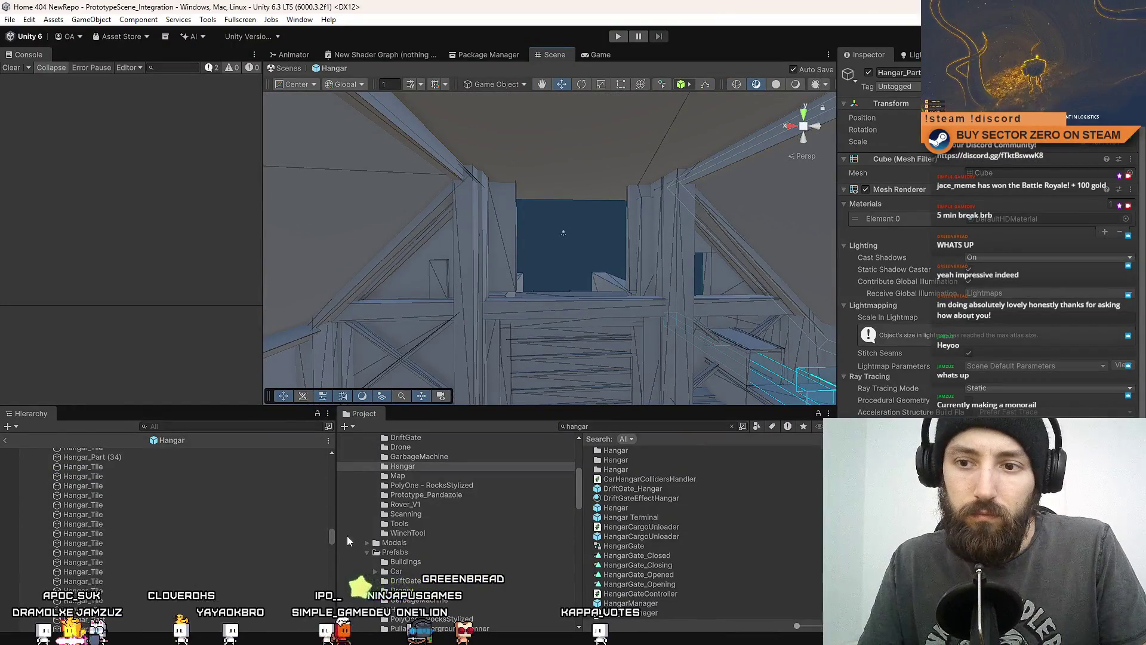
{"action": "left_click_drag", "start_coordinate": [332, 529], "coordinate": [350, 461]}
{"action": "mouse_move", "coordinate": [526, 227]}
{"action": "left_mouse_down"}
{"action": "mouse_move", "coordinate": [514, 215]}
{"action": "mouse_move", "coordinate": [529, 214]}
{"action": "left_mouse_up"}
{"action": "left_click", "coordinate": [553, 303]}
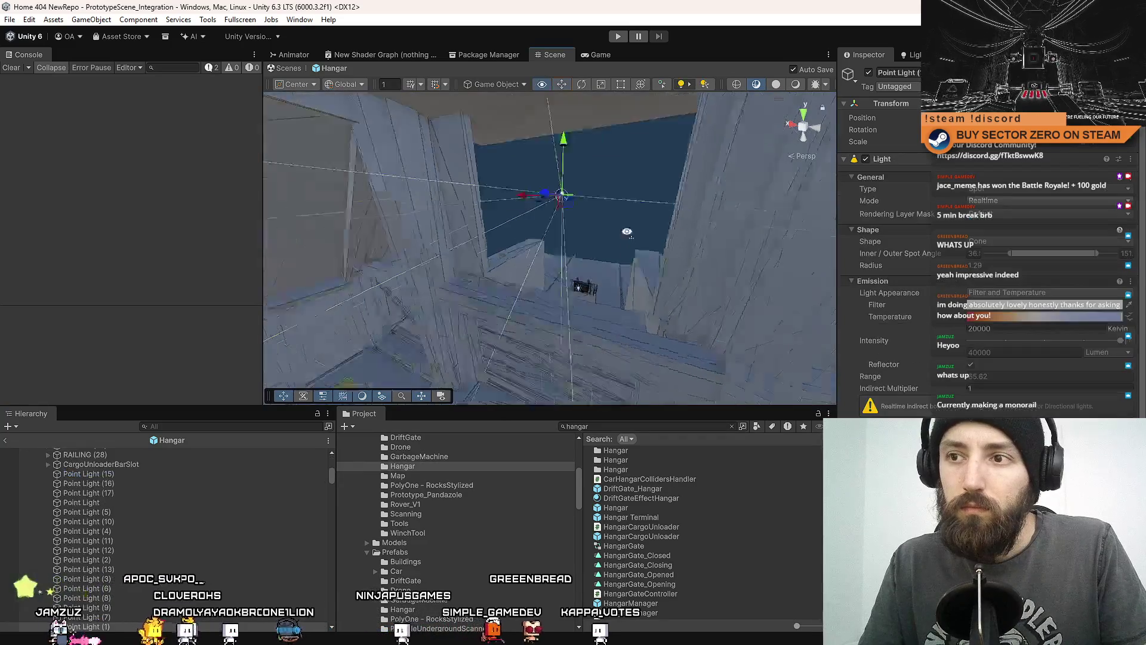
{"action": "mouse_move", "coordinate": [552, 304]}
{"action": "left_mouse_down"}
{"action": "mouse_move", "coordinate": [525, 251]}
{"action": "mouse_move", "coordinate": [502, 273]}
{"action": "mouse_move", "coordinate": [416, 292]}
{"action": "left_mouse_up"}
- Check the Hangar Terminal and Hangar results, then start a new asset search for 'office'
{"action": "left_click", "coordinate": [657, 517]}
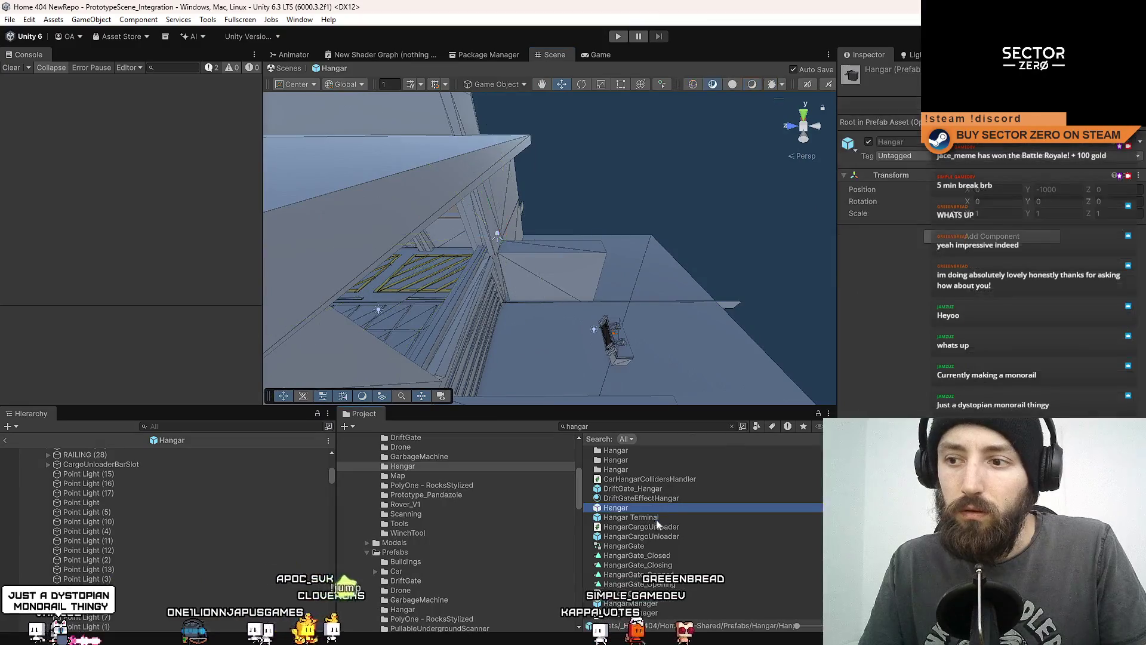
{"action": "left_click", "coordinate": [672, 508]}
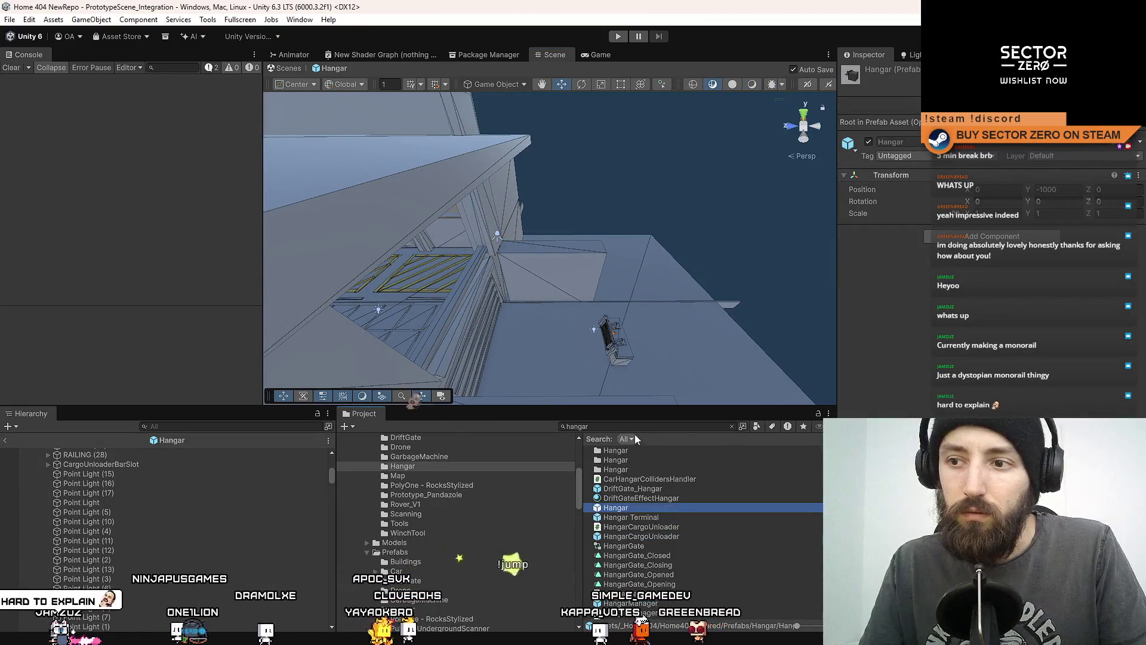
{"action": "left_click", "coordinate": [637, 428]}
{"action": "type", "text": "office"}
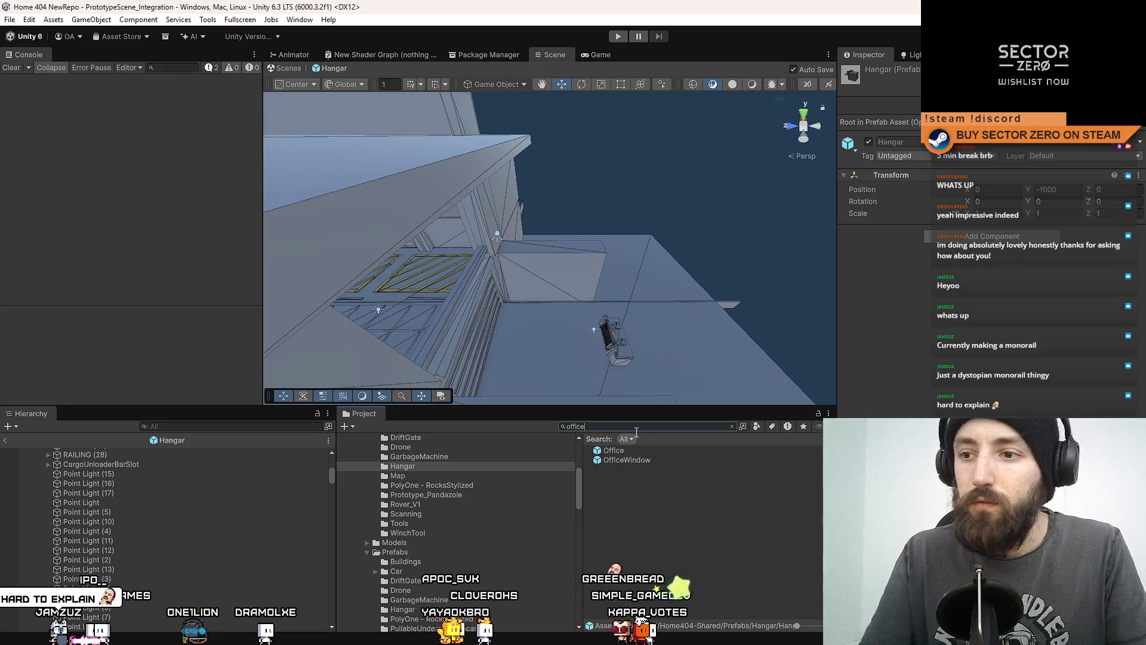
- Open the Office prefab and disable its green Cube (4) panel
{"action": "left_click", "coordinate": [648, 459]}
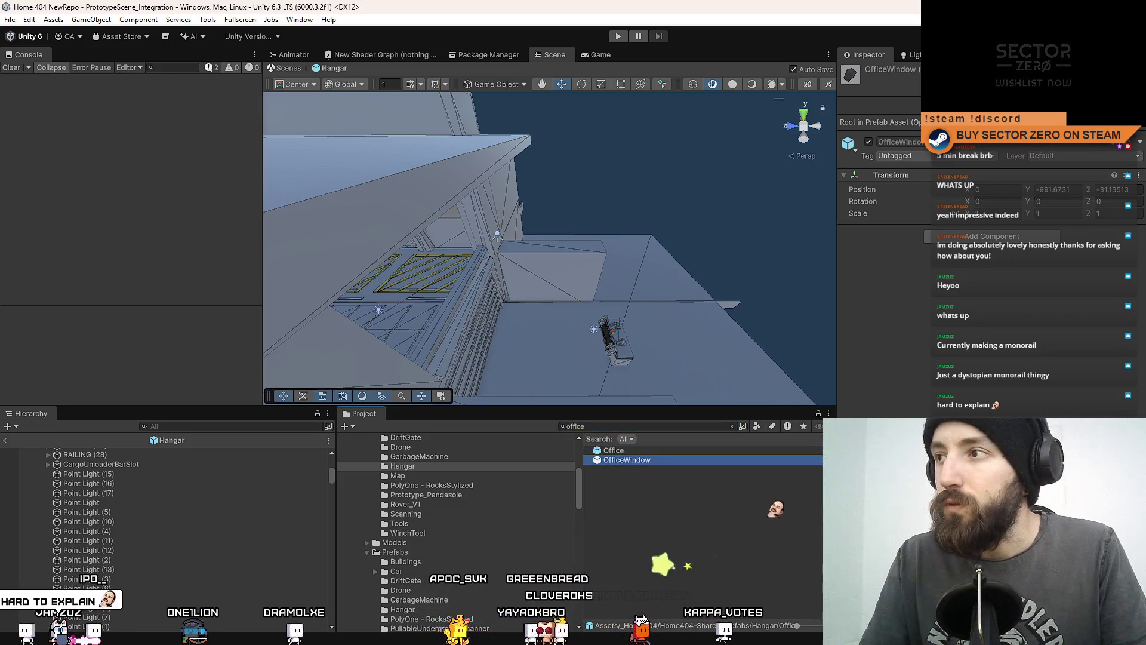
{"action": "double_click", "coordinate": [631, 451]}
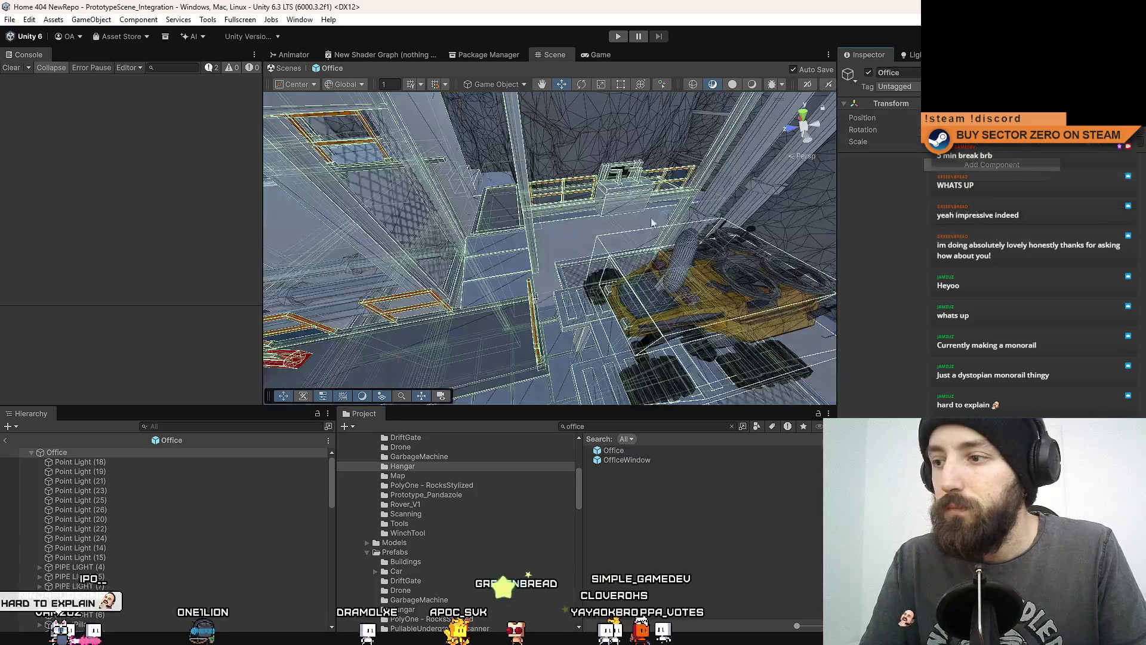
{"action": "mouse_move", "coordinate": [340, 173]}
{"action": "left_mouse_down"}
{"action": "mouse_move", "coordinate": [530, 231]}
{"action": "mouse_move", "coordinate": [636, 172]}
{"action": "mouse_move", "coordinate": [688, 160]}
{"action": "mouse_move", "coordinate": [740, 192]}
{"action": "left_mouse_up"}
{"action": "left_click", "coordinate": [530, 231]}
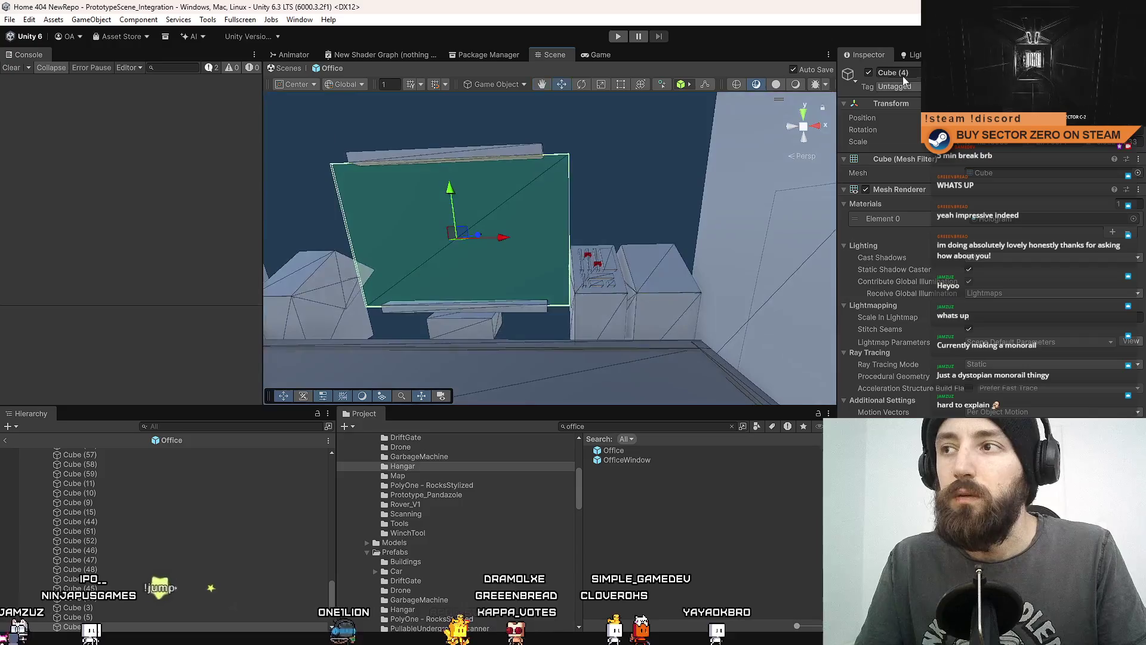
{"action": "left_click", "coordinate": [868, 72]}
- Explore the office interior, then select and frame its point lights, including Point Light (20)
{"action": "mouse_move", "coordinate": [561, 251]}
{"action": "left_mouse_down"}
{"action": "mouse_move", "coordinate": [619, 307]}
{"action": "mouse_move", "coordinate": [512, 292]}
{"action": "mouse_move", "coordinate": [401, 239]}
{"action": "left_mouse_up"}
{"action": "mouse_move", "coordinate": [618, 216]}
{"action": "left_mouse_down"}
{"action": "mouse_move", "coordinate": [112, 132]}
{"action": "mouse_move", "coordinate": [134, 116]}
{"action": "mouse_move", "coordinate": [215, 203]}
{"action": "left_mouse_up"}
{"action": "left_click", "coordinate": [731, 426]}
{"action": "mouse_move", "coordinate": [679, 296]}
{"action": "left_mouse_down"}
{"action": "mouse_move", "coordinate": [149, 220]}
{"action": "mouse_move", "coordinate": [221, 177]}
{"action": "mouse_move", "coordinate": [34, 121]}
{"action": "mouse_move", "coordinate": [565, 183]}
{"action": "mouse_move", "coordinate": [555, 269]}
{"action": "mouse_move", "coordinate": [573, 360]}
{"action": "mouse_move", "coordinate": [701, 432]}
{"action": "left_mouse_up"}
{"action": "left_click", "coordinate": [549, 218]}
{"action": "key", "text": "f"}
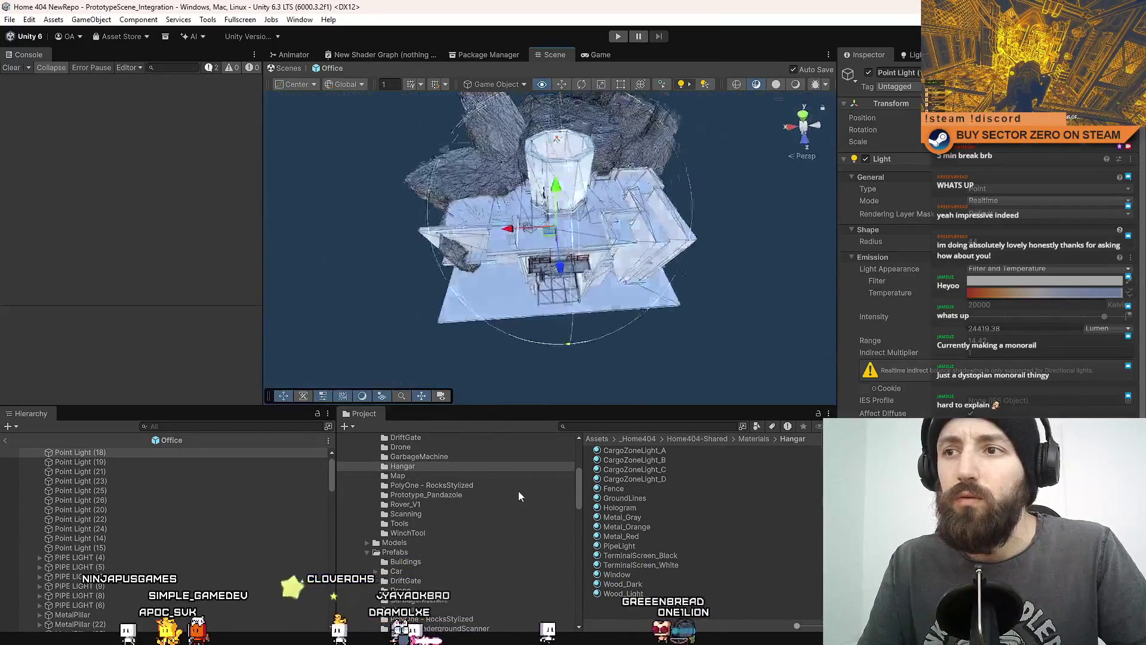
{"action": "mouse_move", "coordinate": [516, 382]}
{"action": "left_mouse_down"}
{"action": "mouse_move", "coordinate": [501, 329]}
{"action": "mouse_move", "coordinate": [706, 243]}
{"action": "left_mouse_up"}
{"action": "left_click", "coordinate": [692, 243]}
{"action": "left_click_drag", "start_coordinate": [607, 250], "coordinate": [578, 283]}
- Test the lighting in play mode with a brief fullscreen rover drive using W and S
{"action": "key", "text": "ctrl+p"}
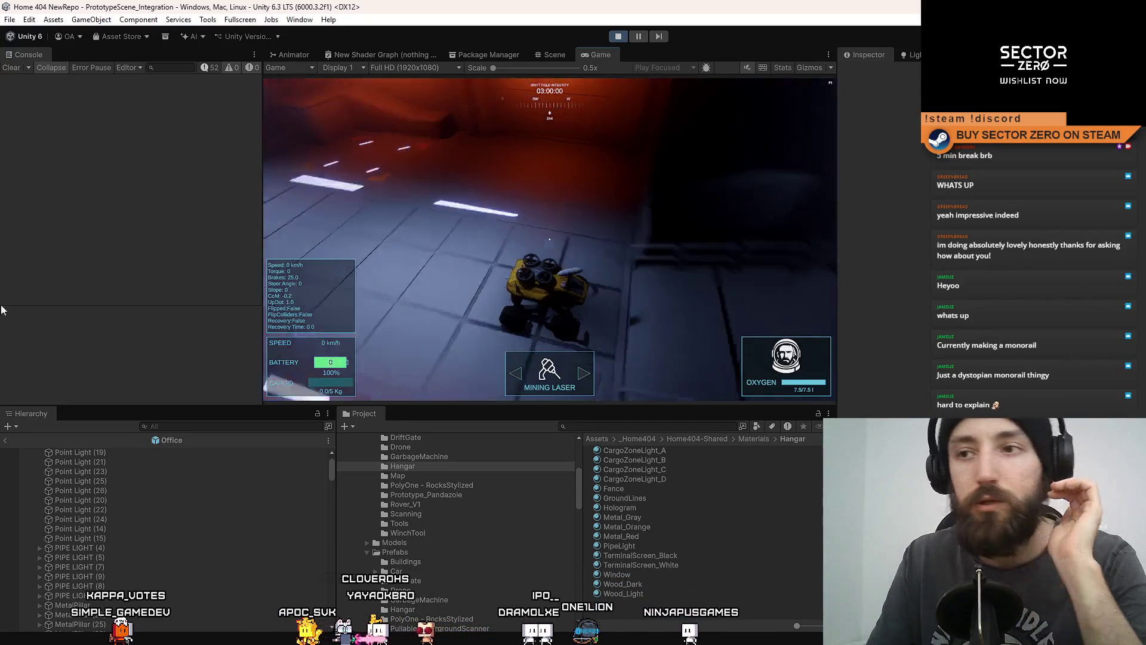
{"action": "key", "text": "F10"}
{"action": "key", "text": "w"}
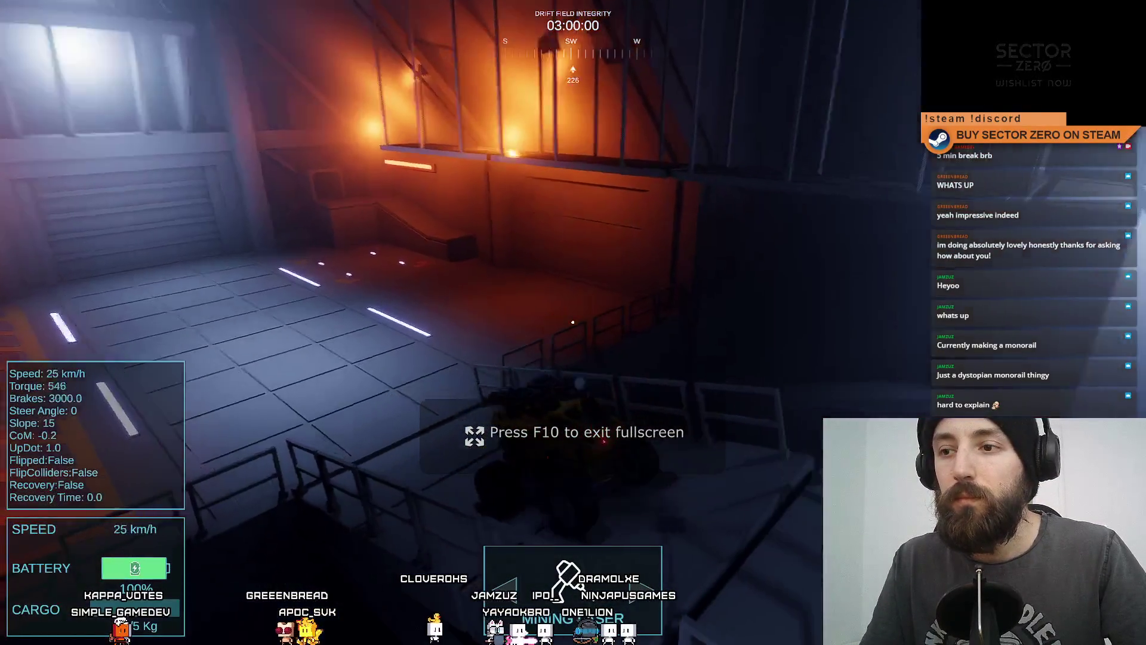
{"action": "key", "text": "s"}
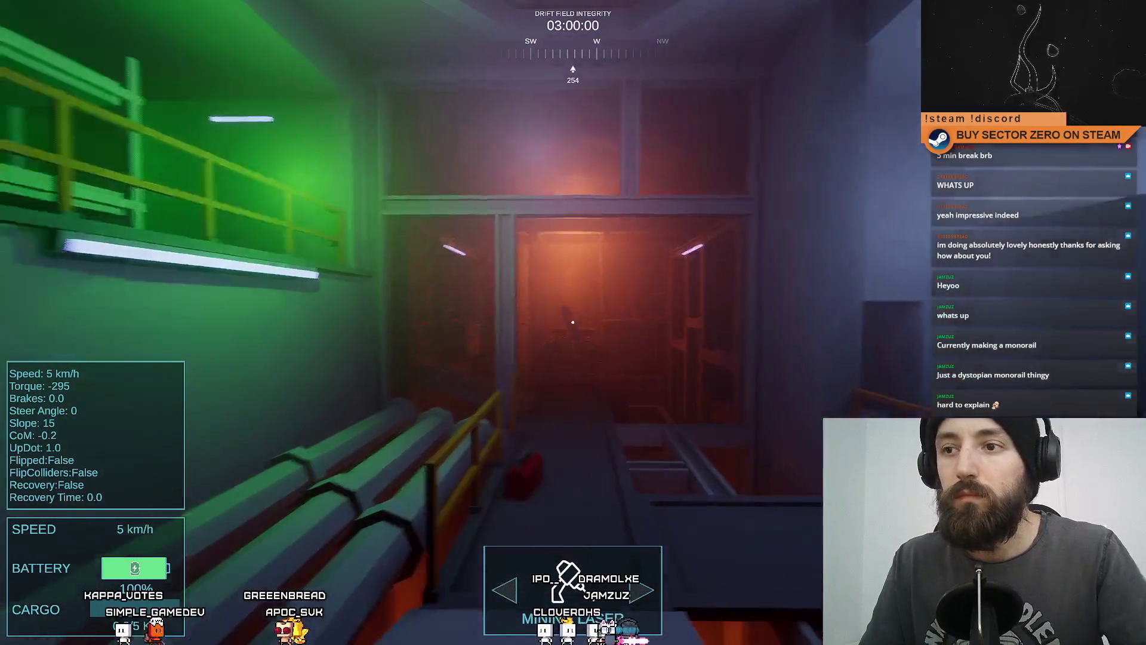
{"action": "key", "text": "F11"}
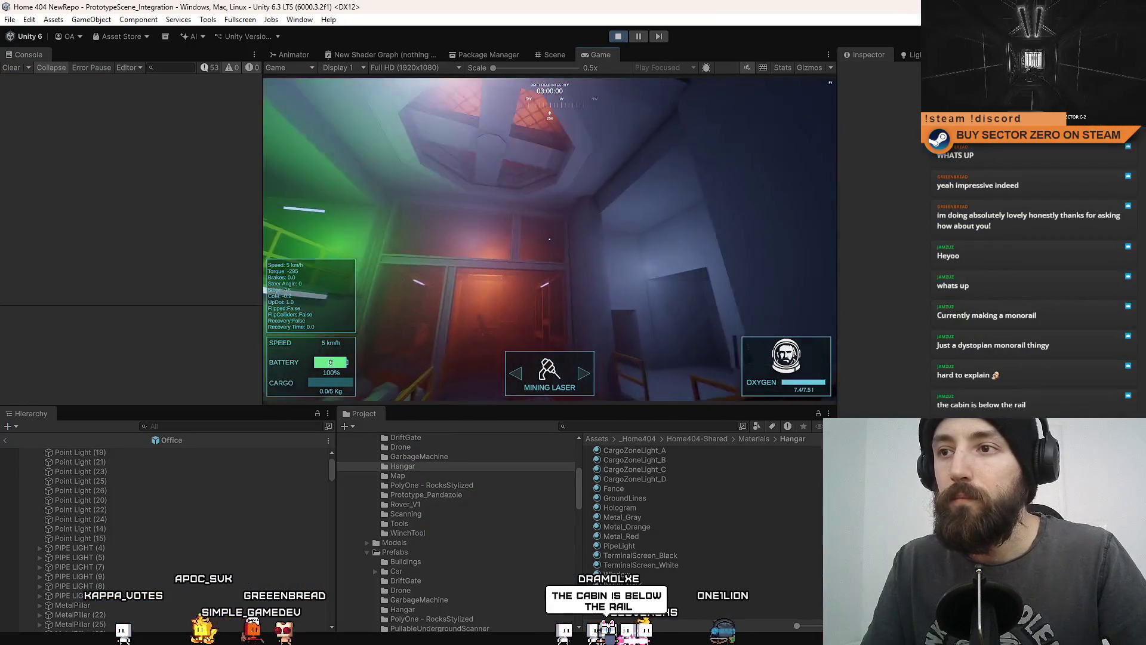
- Select office Point Light (20), check it in the Game view, then exit the Office prefab
{"action": "left_click", "coordinate": [552, 50]}
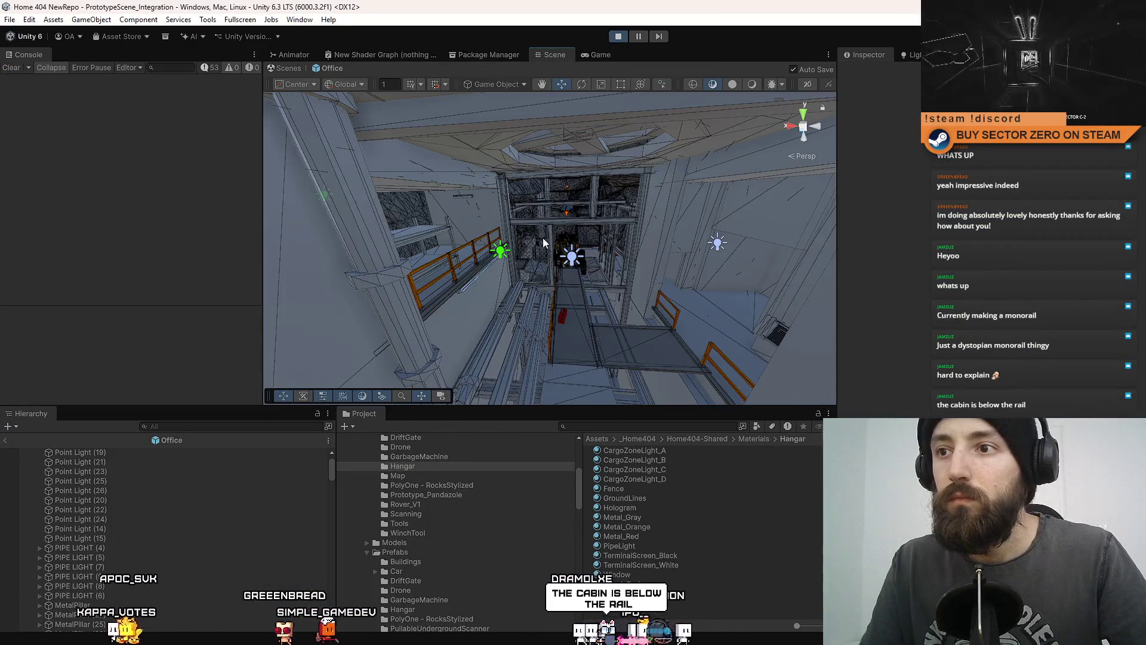
{"action": "left_click", "coordinate": [787, 225]}
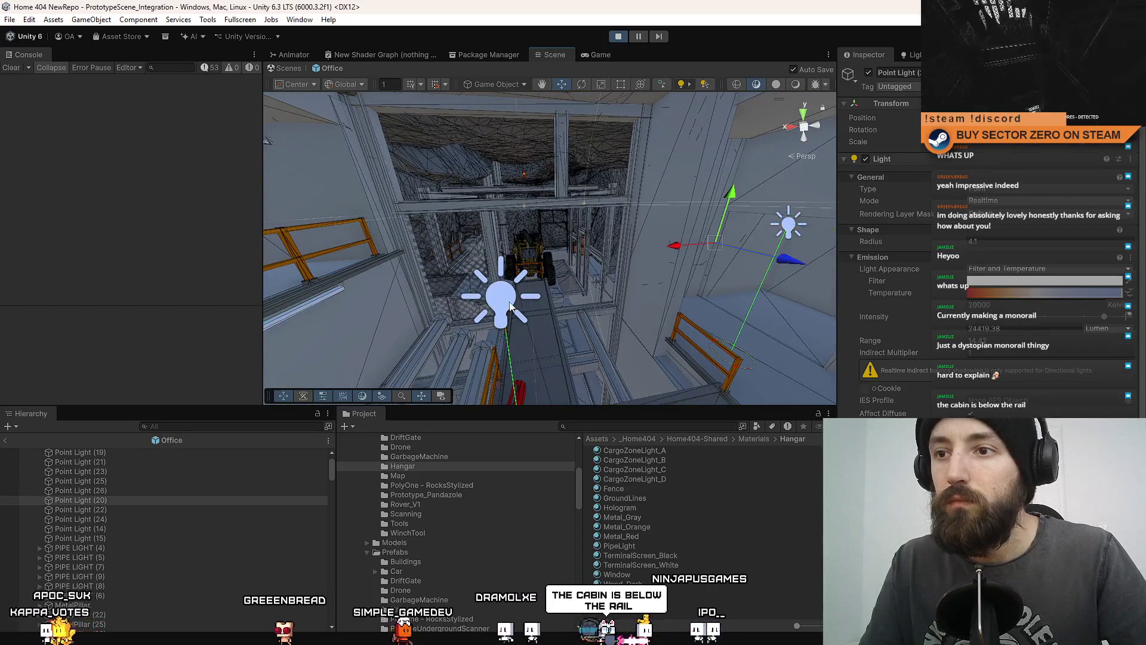
{"action": "left_click", "coordinate": [593, 54]}
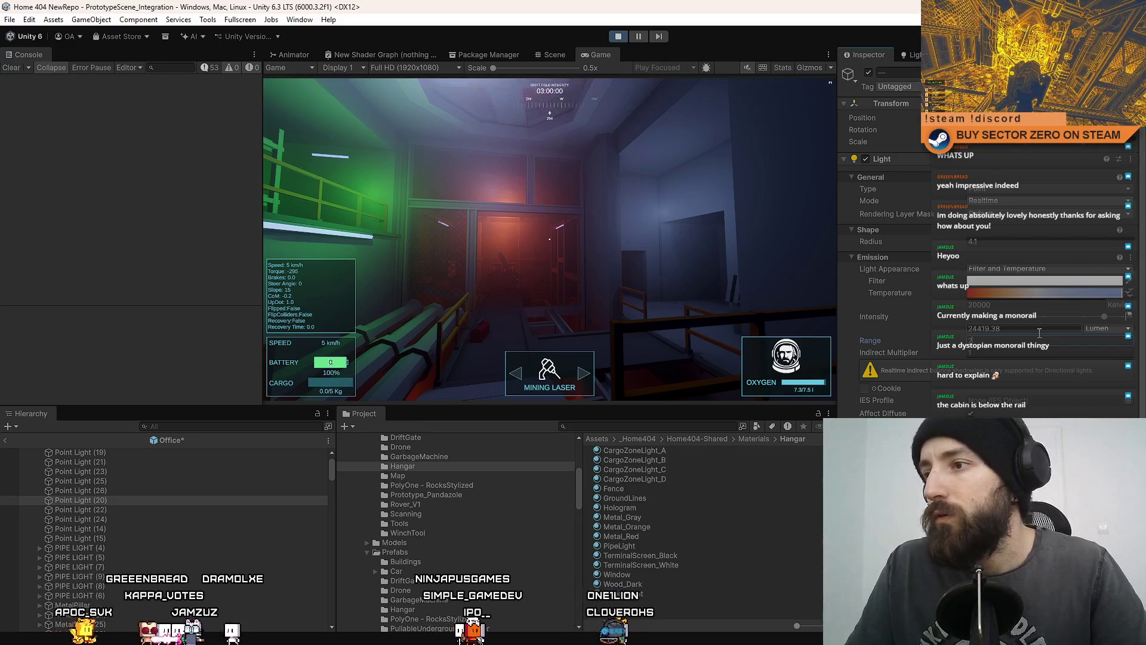
{"action": "left_click", "coordinate": [552, 55]}
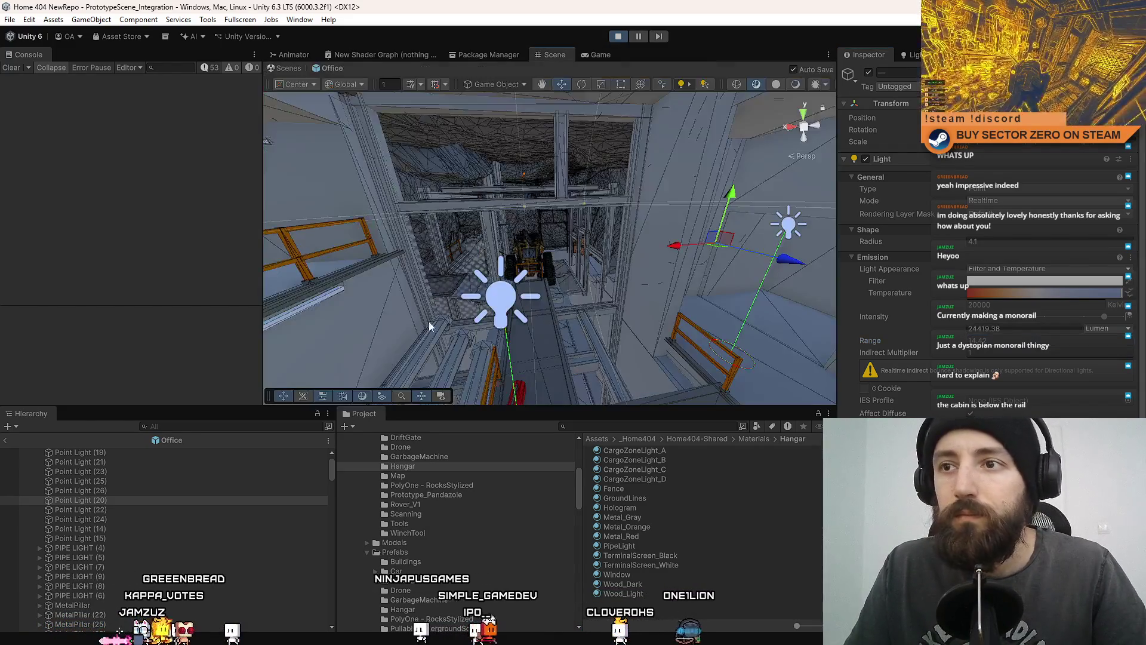
{"action": "left_click", "coordinate": [291, 66]}
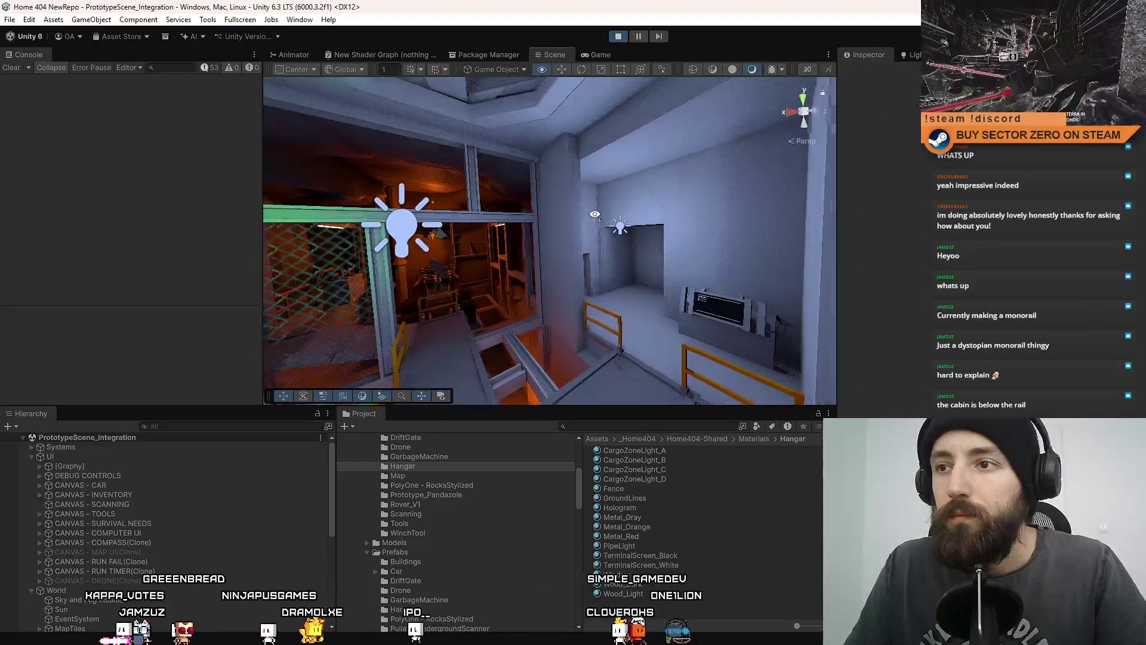
- Change office Point Light (18)'s Shape Radius from 4.1 to 1
{"action": "left_click", "coordinate": [576, 226]}
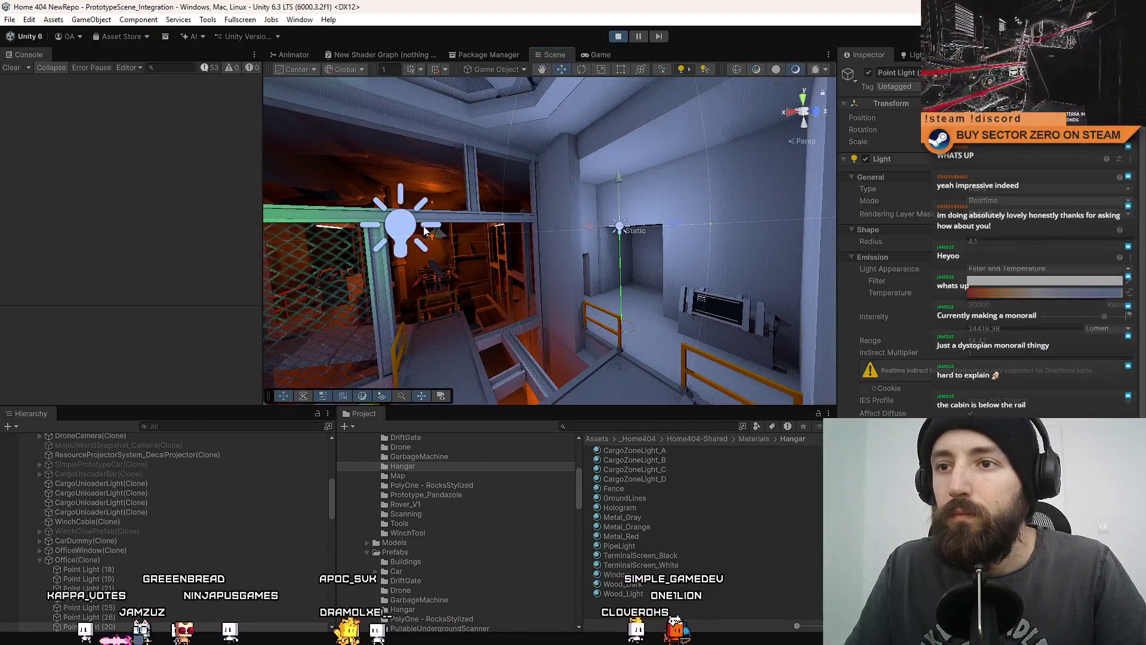
{"action": "left_click", "coordinate": [596, 55]}
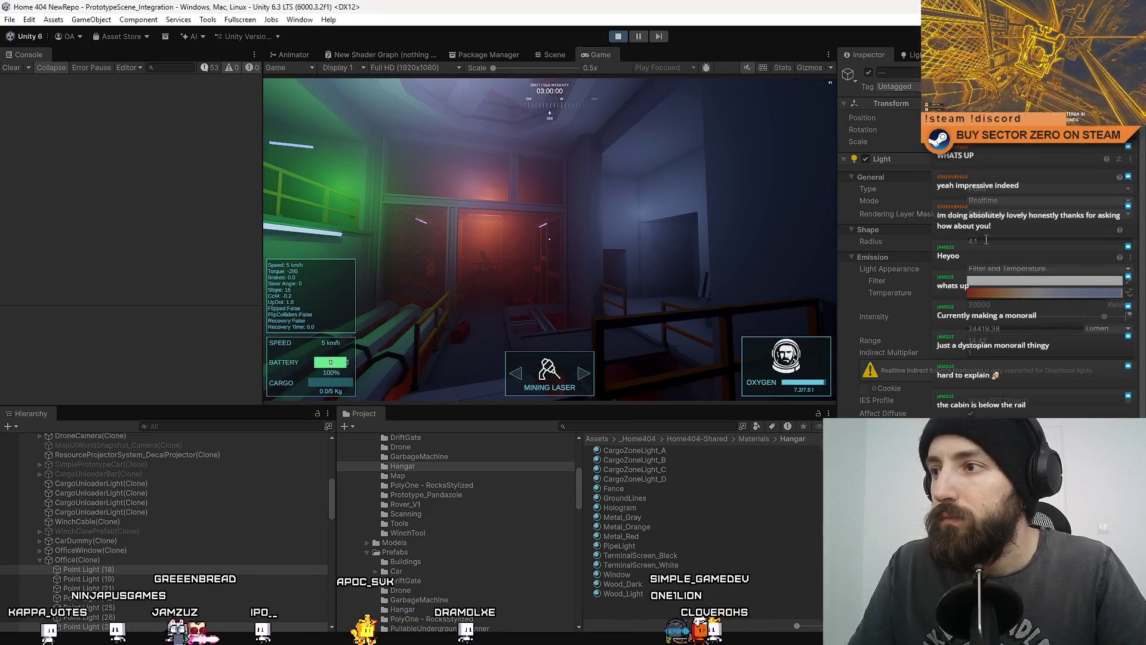
{"action": "type", "text": "1"}
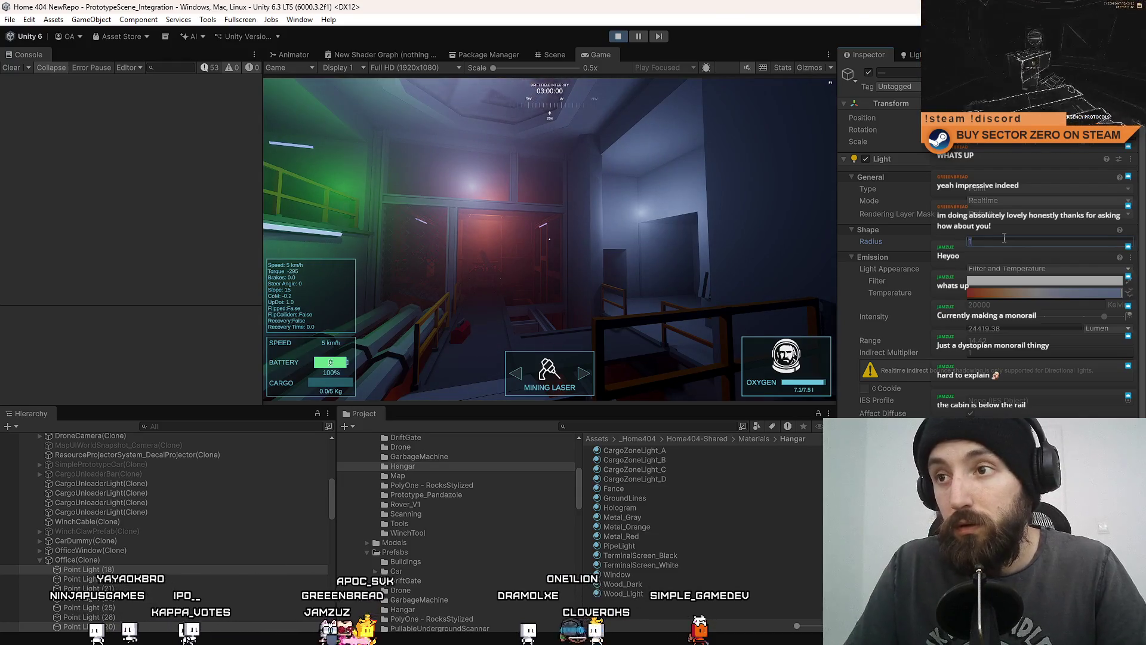
{"action": "type", "text": "0"}
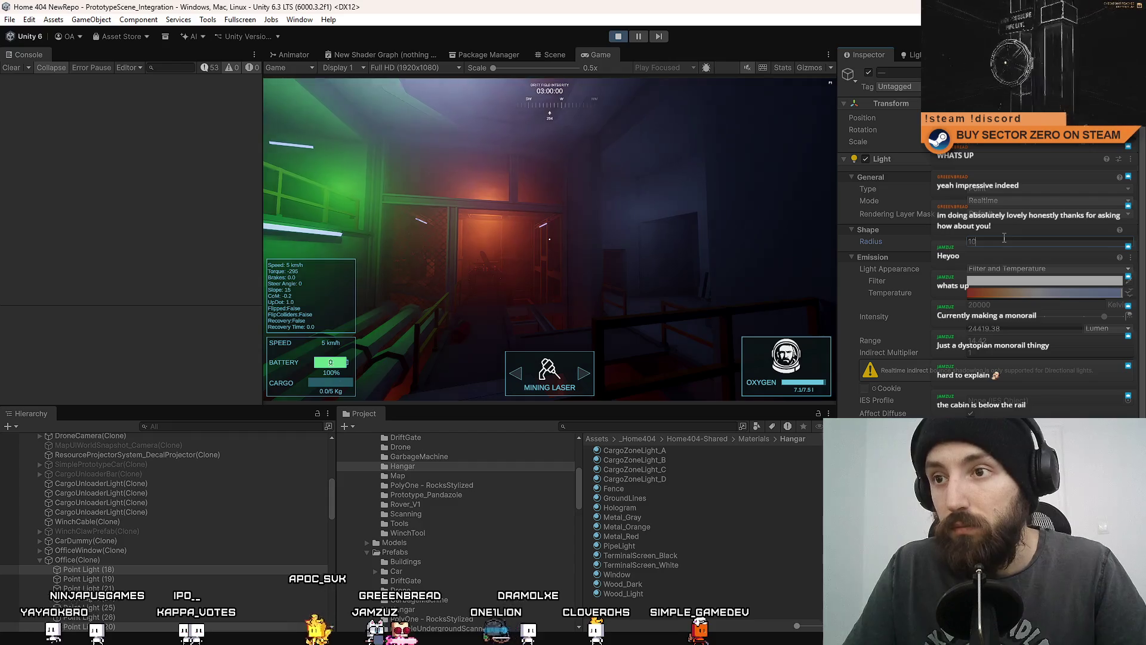
{"action": "type", "text": "1"}
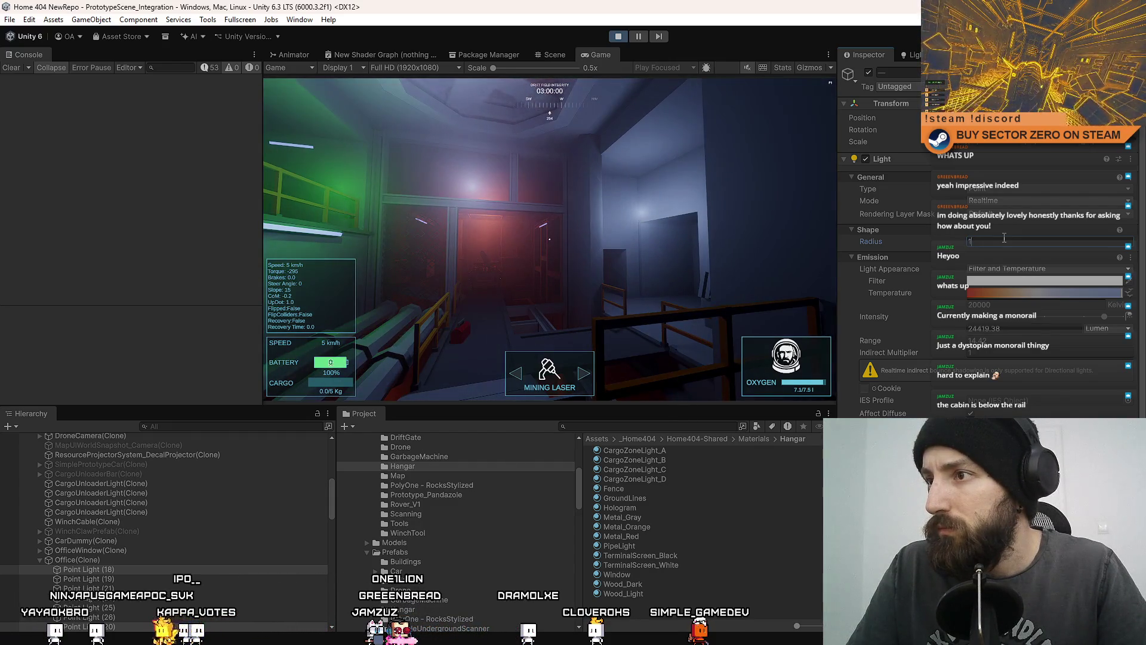
{"action": "type", "text": "4"}
{"action": "type", "text": "1"}
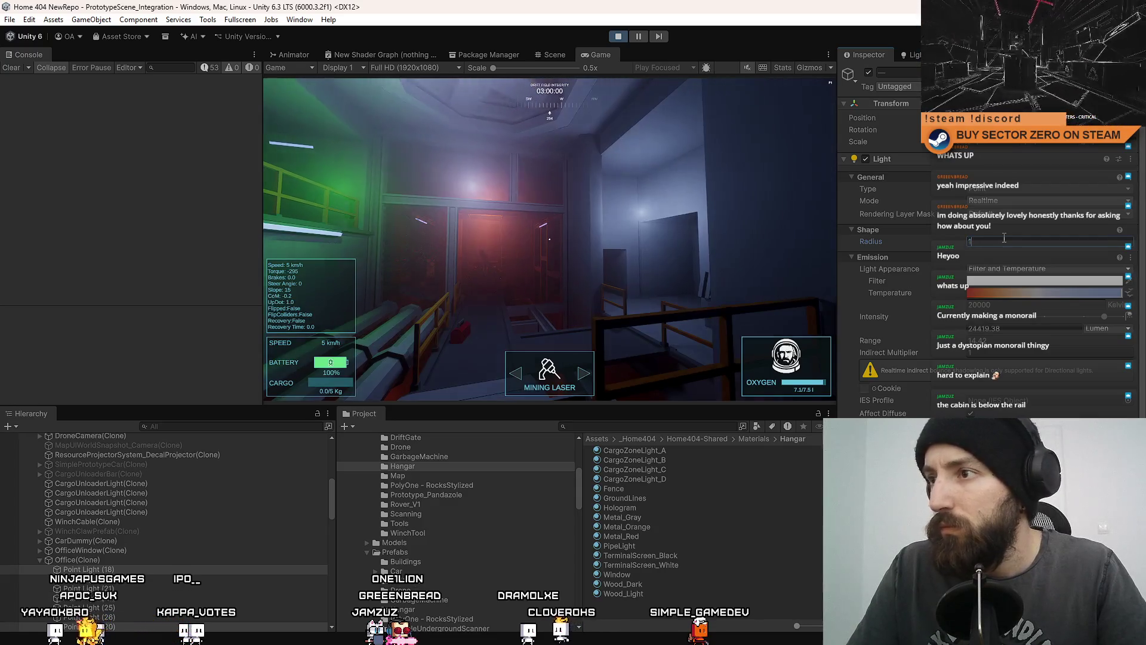
{"action": "type", "text": "0.5"}
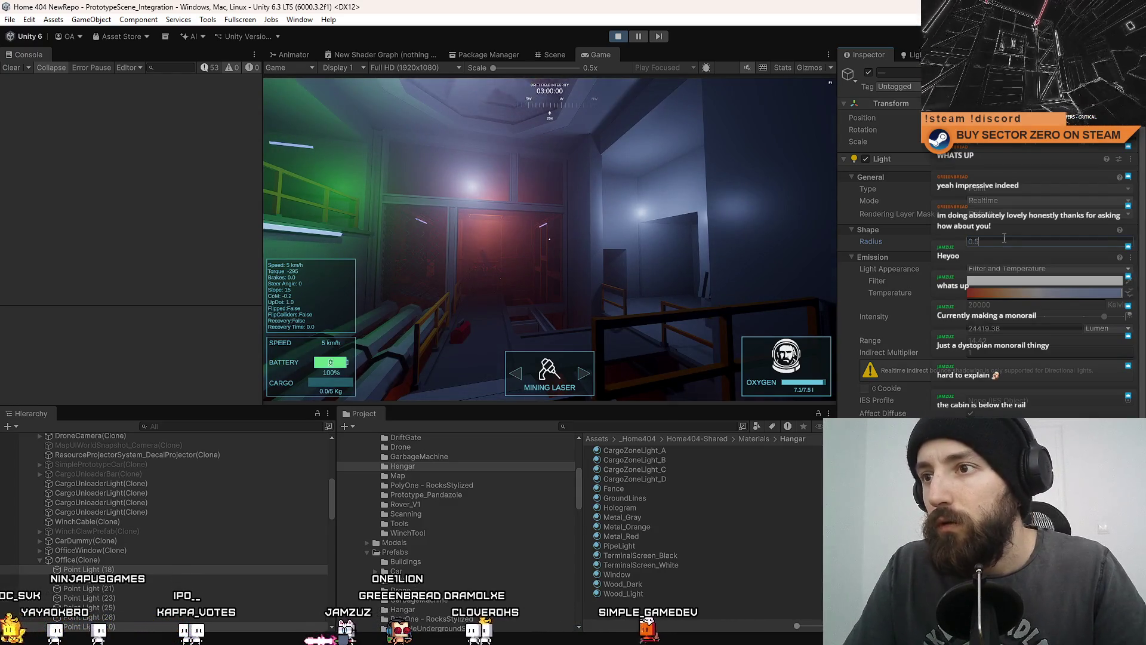
{"action": "type", "text": "0"}
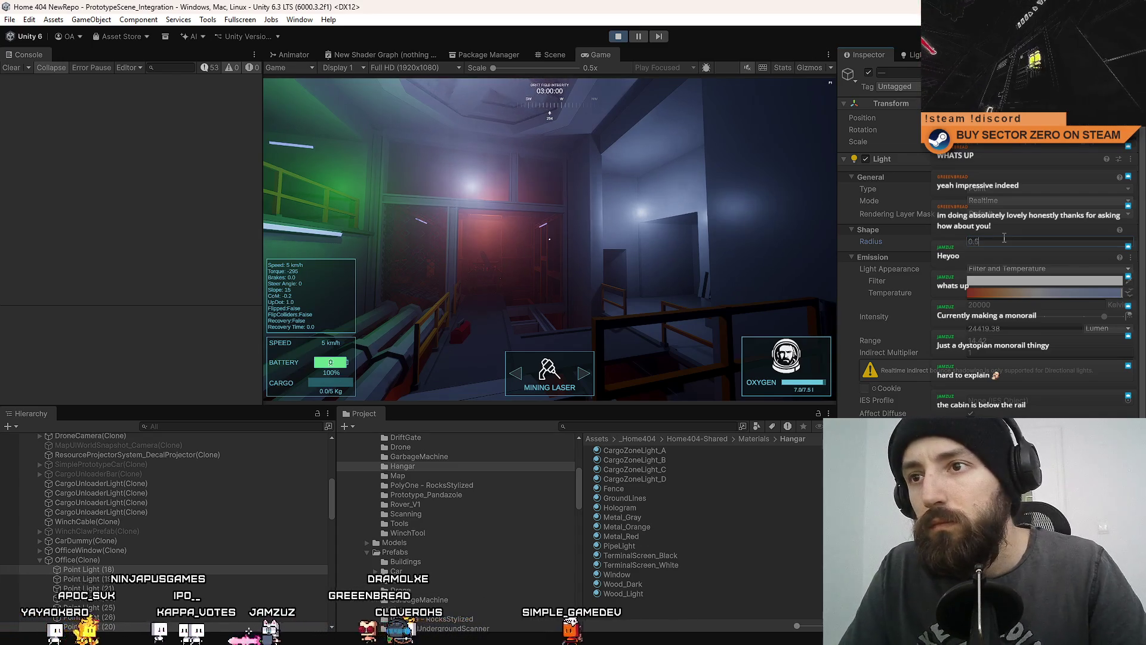
{"action": "type", "text": "1"}
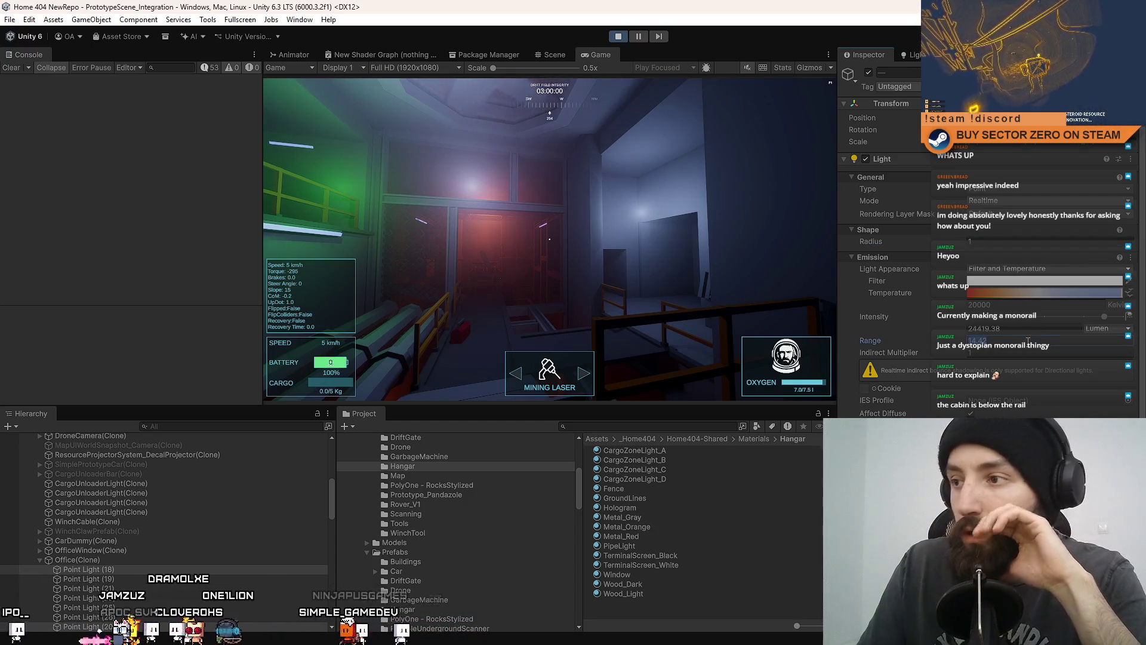
{"action": "type", "text": "7"}
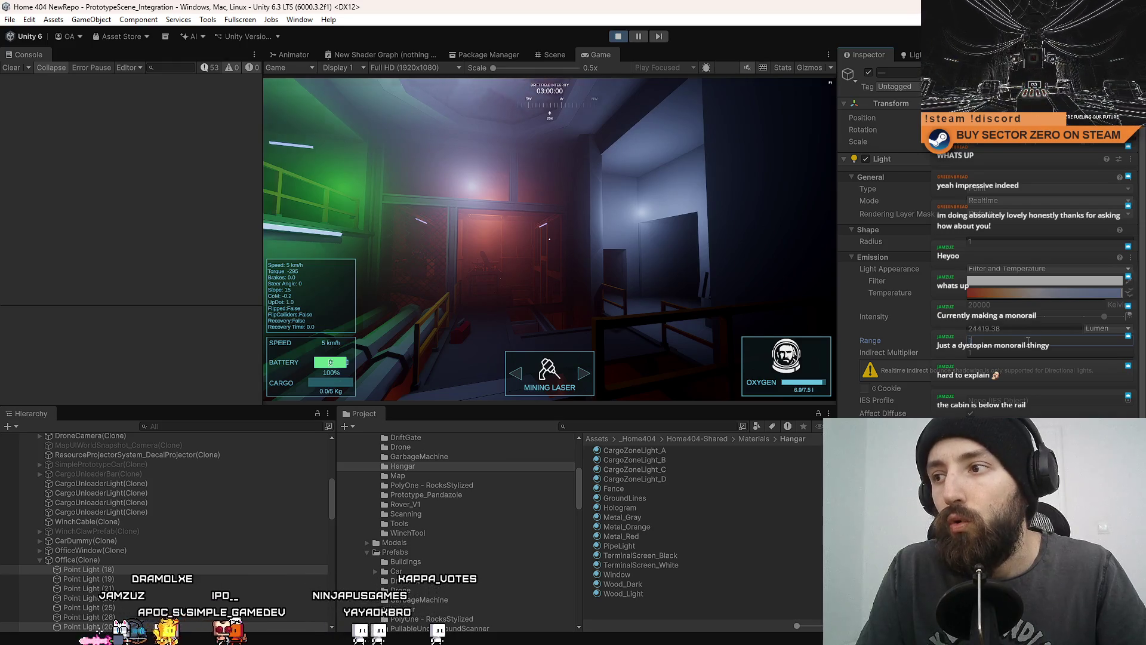
{"action": "type", "text": "14"}
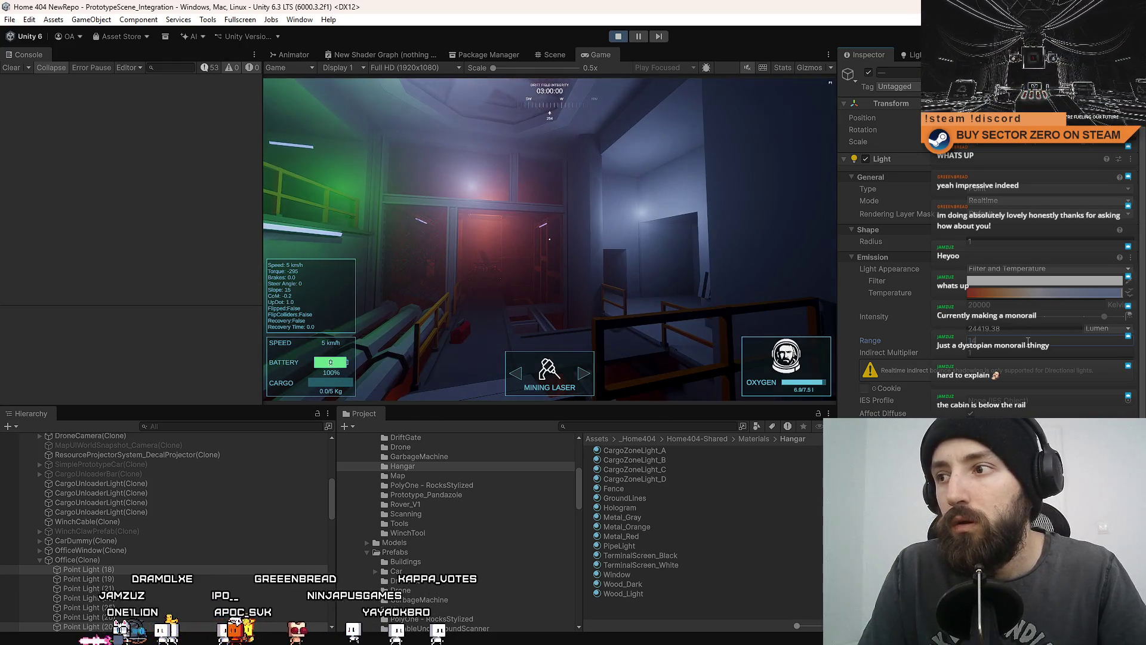
{"action": "left_click", "coordinate": [550, 56]}
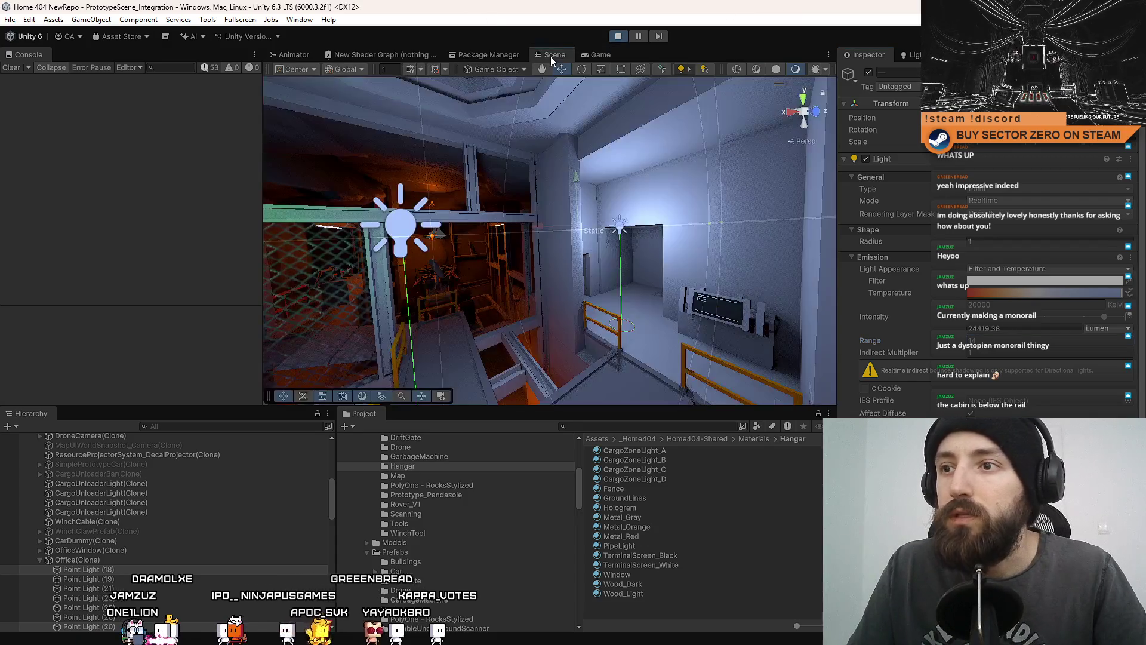
{"action": "key", "text": "f"}
{"action": "key", "text": "w"}
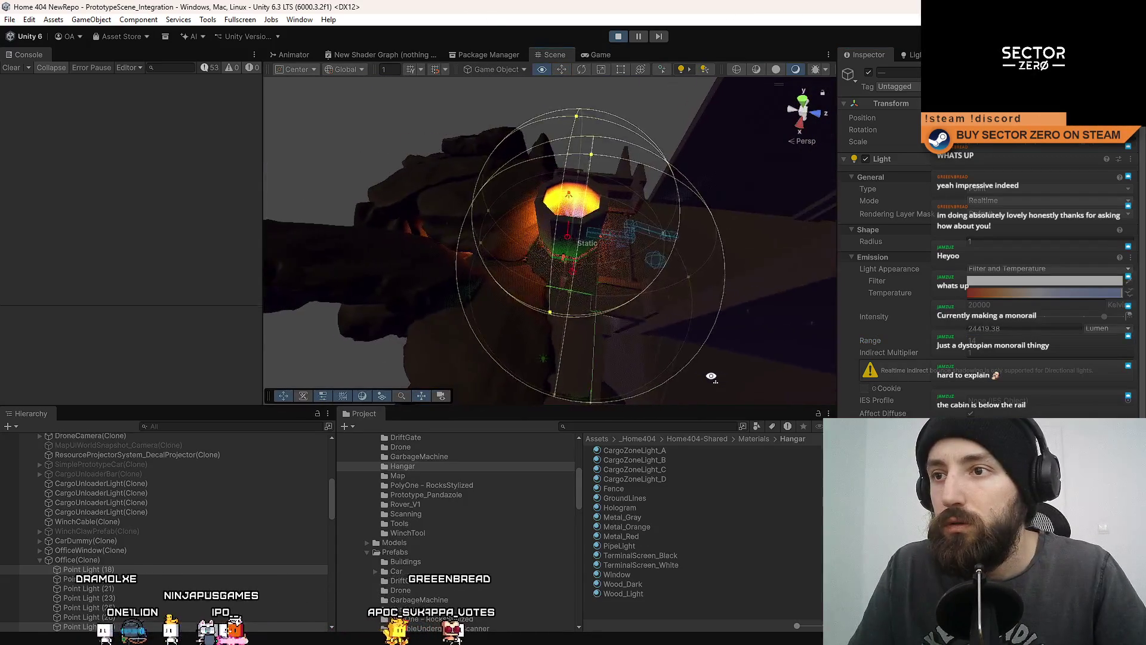
{"action": "key", "text": "w"}
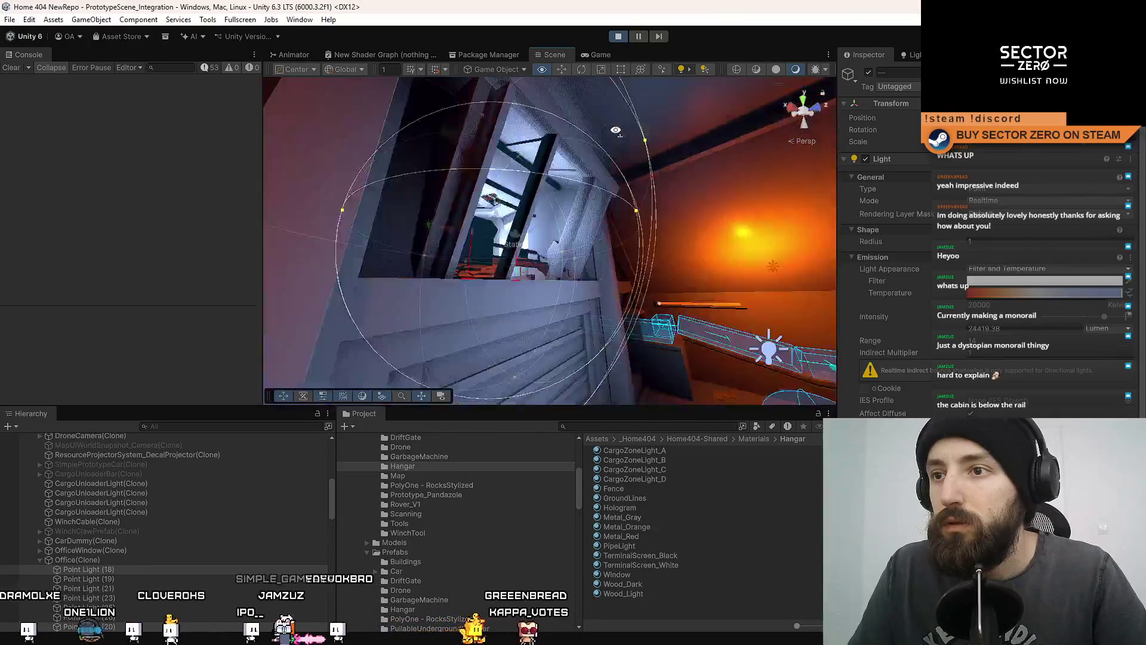
{"action": "key", "text": "w"}
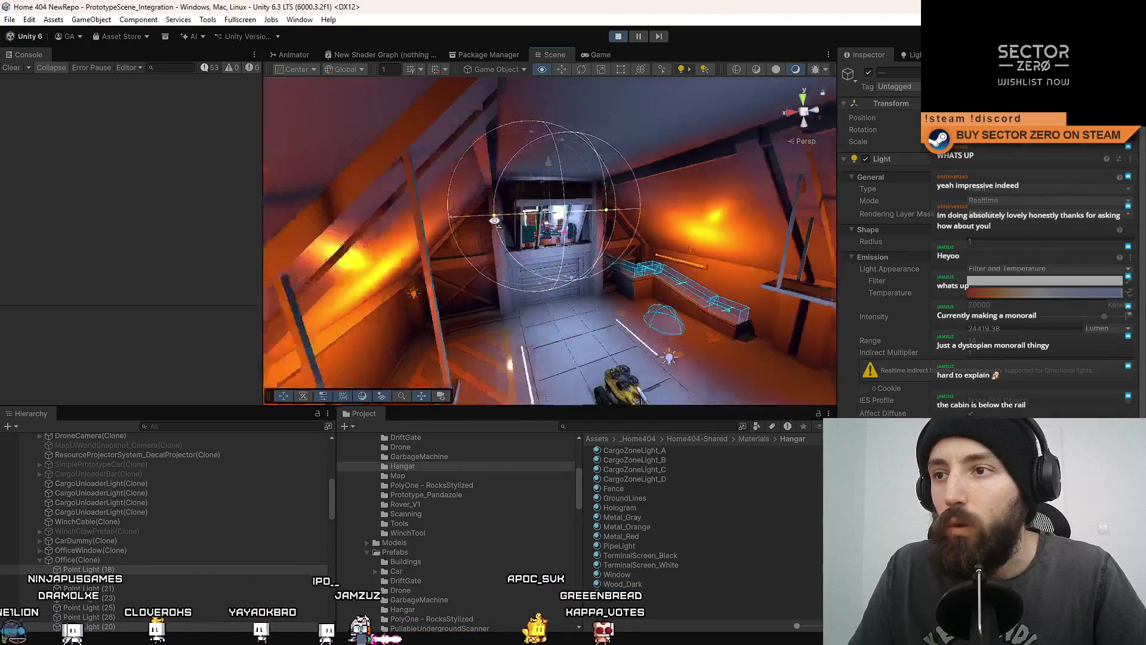
{"action": "key", "text": "w"}
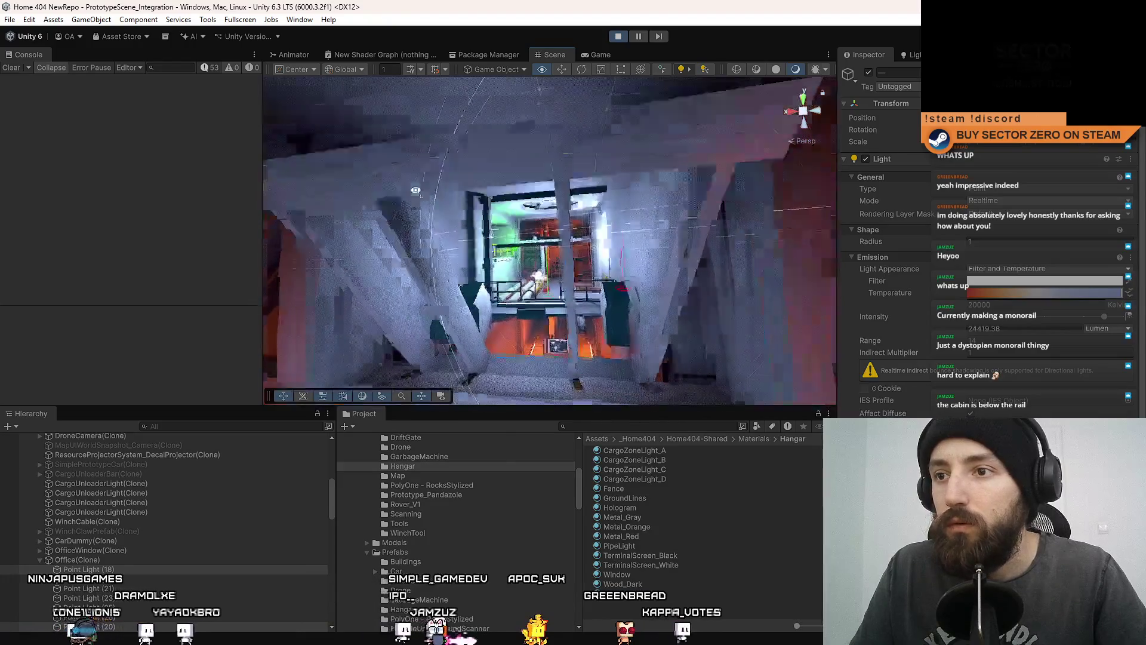
{"action": "left_click", "coordinate": [597, 55]}
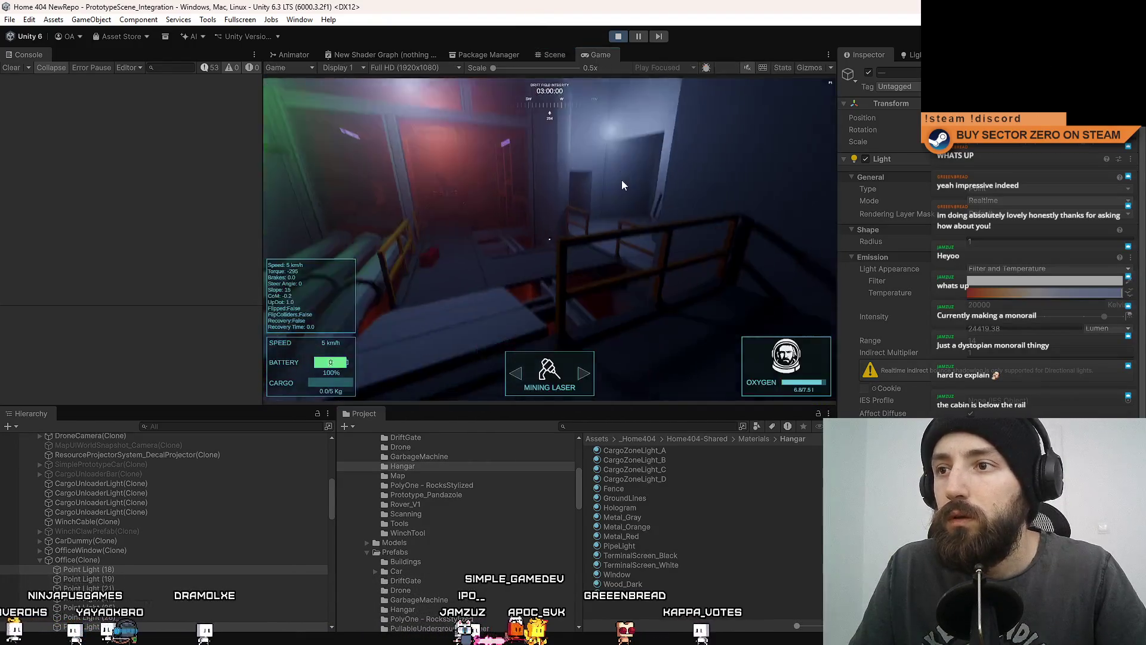
- Cut the light's Range to 5, raise Intensity to 40000 lumen and set temperature to 20000 K
{"action": "left_click", "coordinate": [1021, 341]}
{"action": "type", "text": "10"}
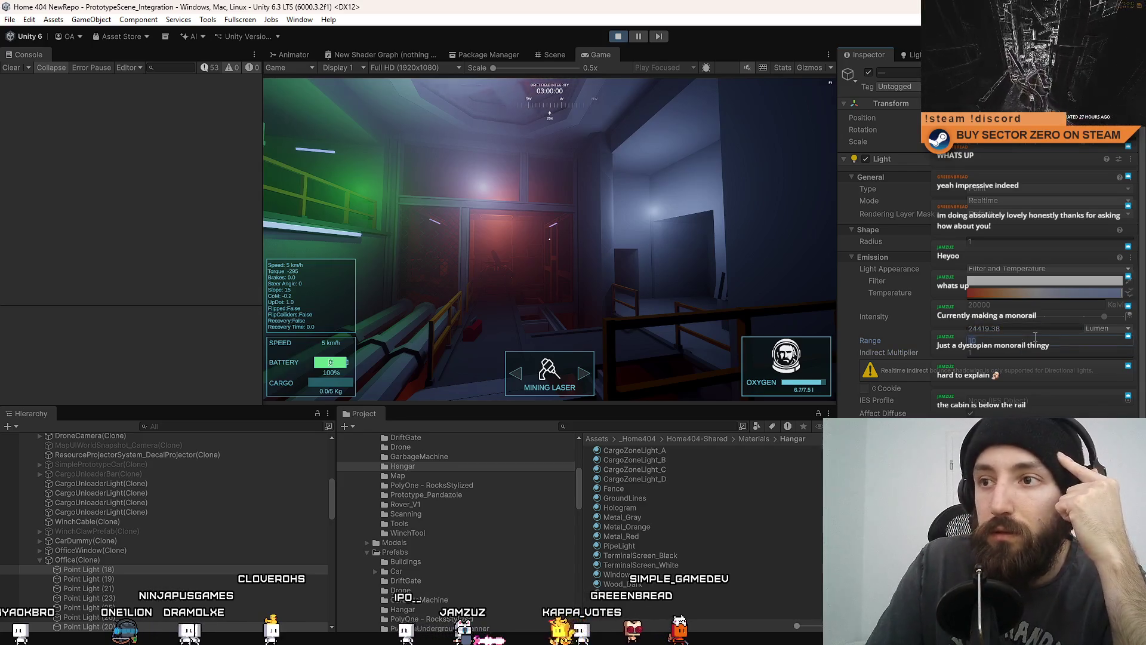
{"action": "type", "text": "5"}
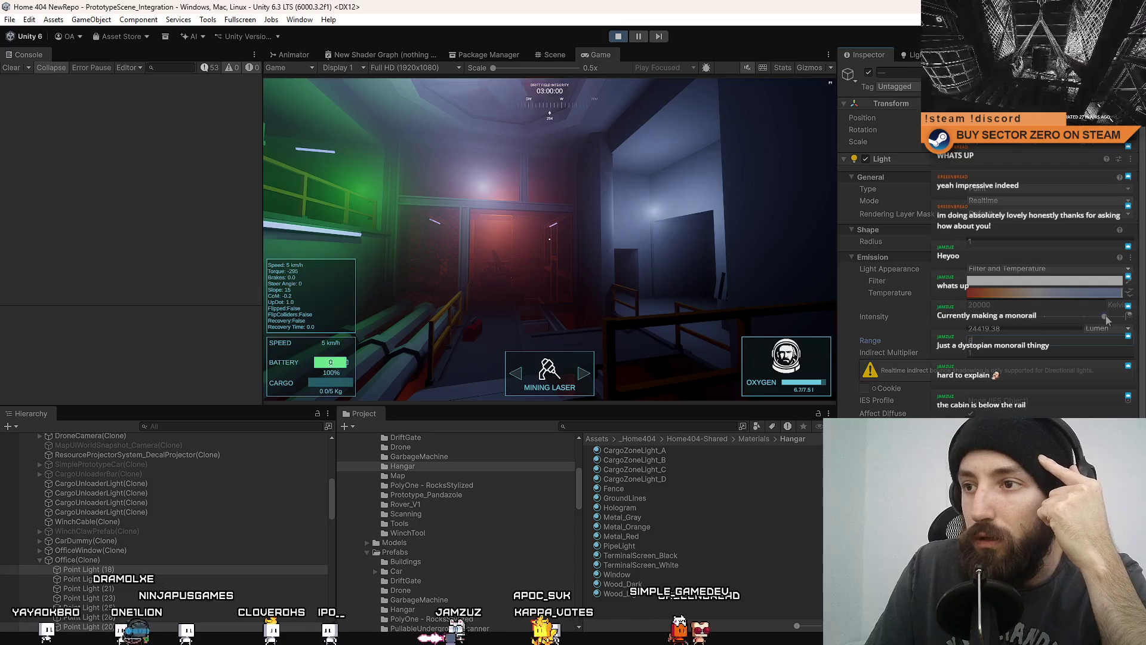
{"action": "left_click_drag", "start_coordinate": [1102, 318], "coordinate": [1145, 322]}
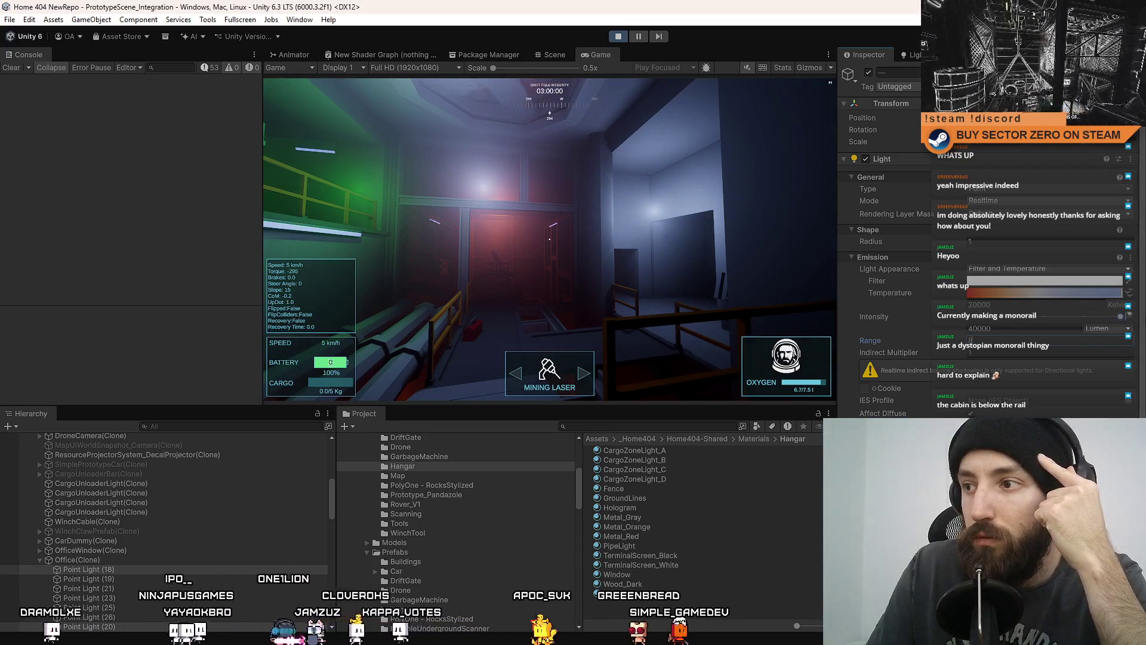
{"action": "mouse_move", "coordinate": [1111, 295]}
{"action": "left_mouse_down"}
{"action": "mouse_move", "coordinate": [941, 294]}
{"action": "mouse_move", "coordinate": [1130, 292]}
{"action": "left_mouse_up"}
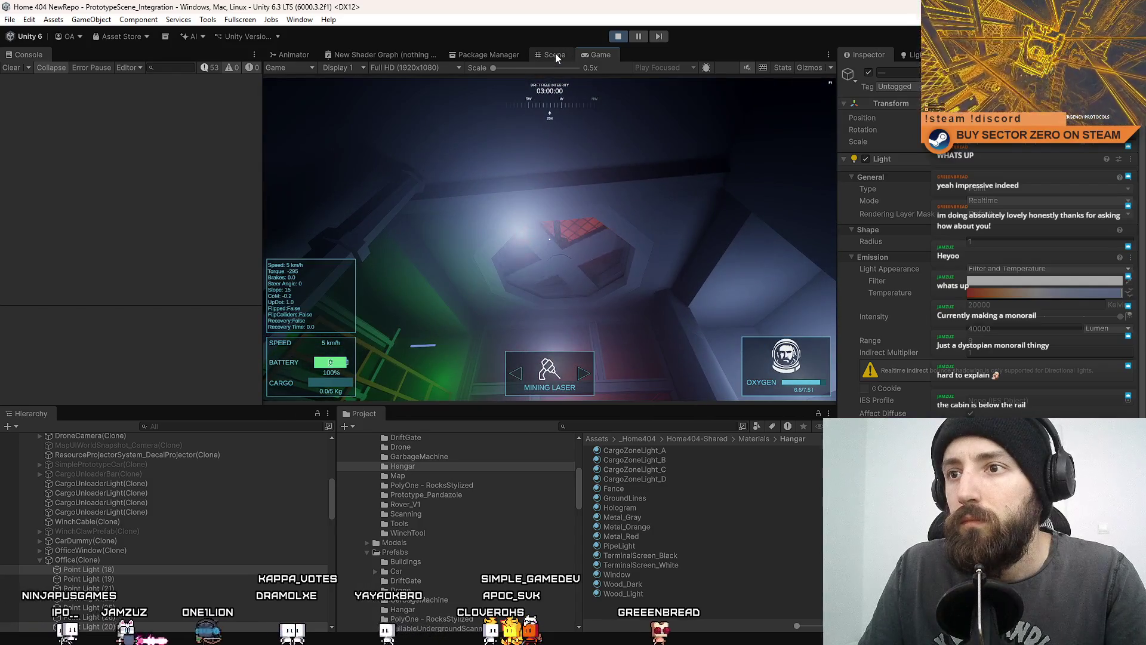
- Compare the corridor lighting between the Scene view and the running game
{"action": "left_click", "coordinate": [556, 53]}
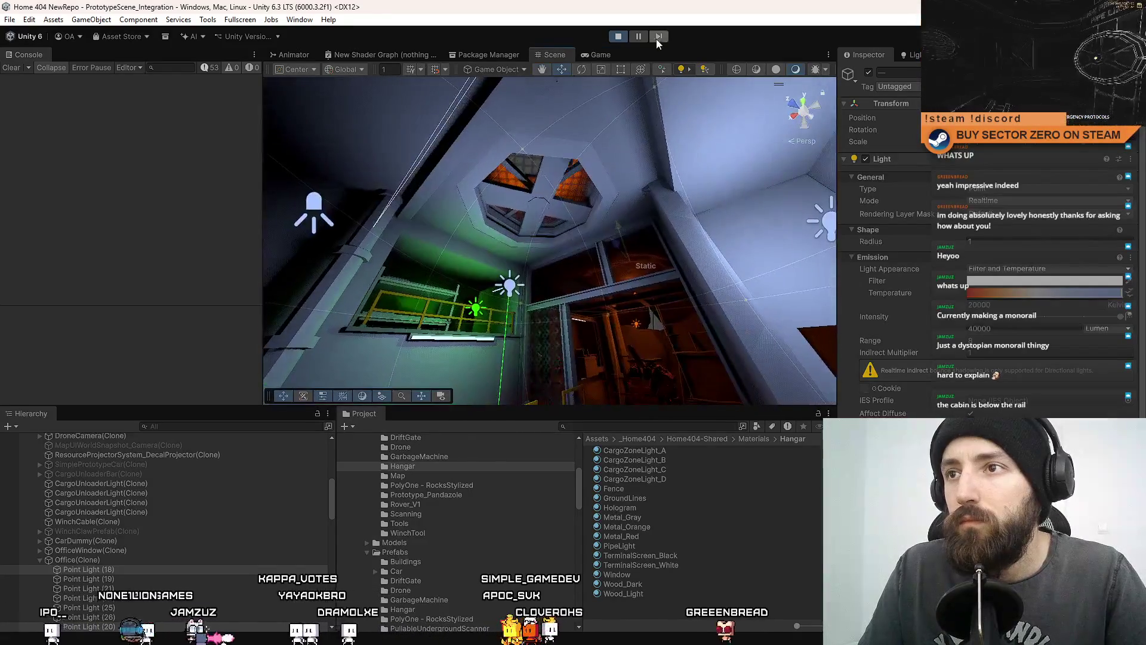
{"action": "left_click", "coordinate": [601, 54]}
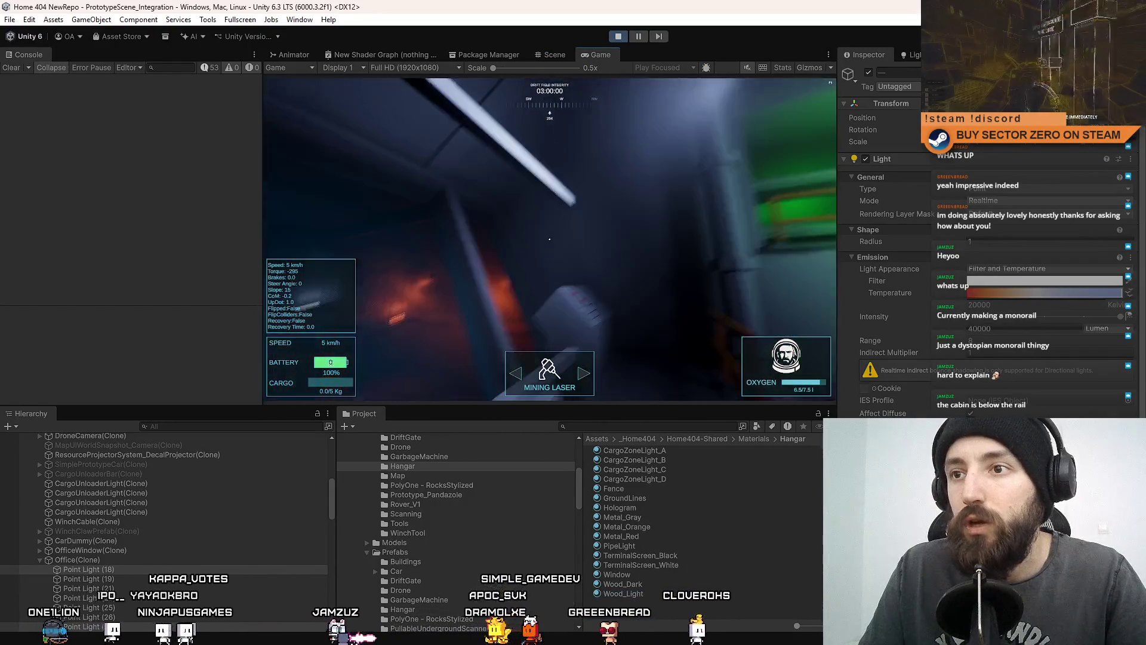
{"action": "key", "text": "ctrl+1"}
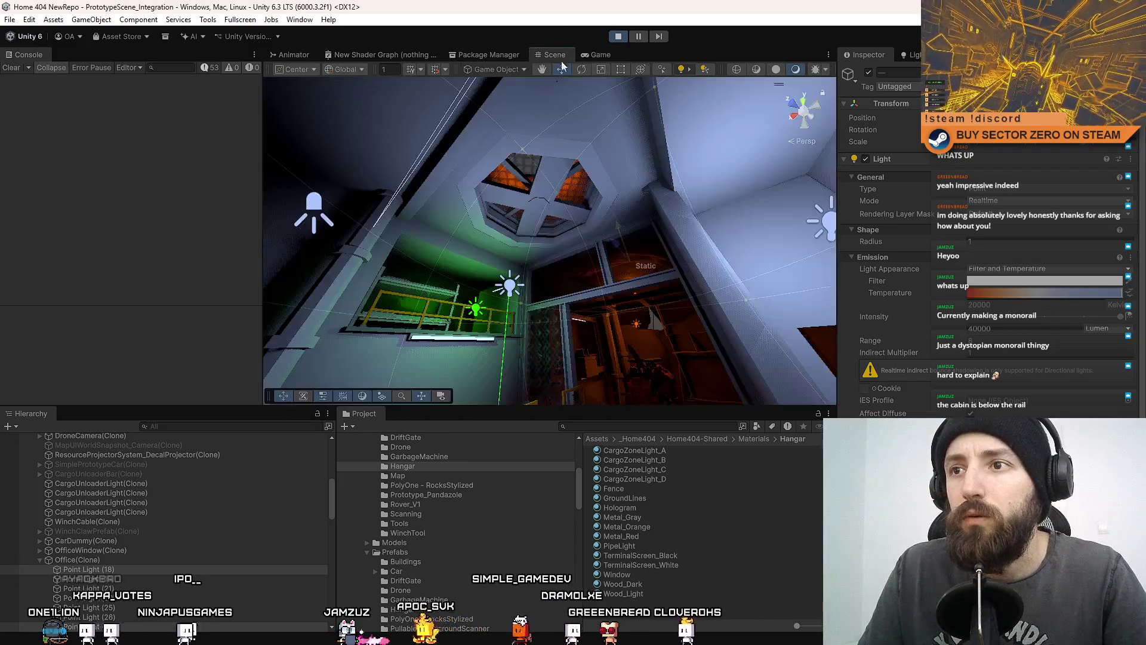
- Select and frame the hangar spot light near the window, then return to the Game view
{"action": "left_click", "coordinate": [597, 203]}
{"action": "key", "text": "f"}
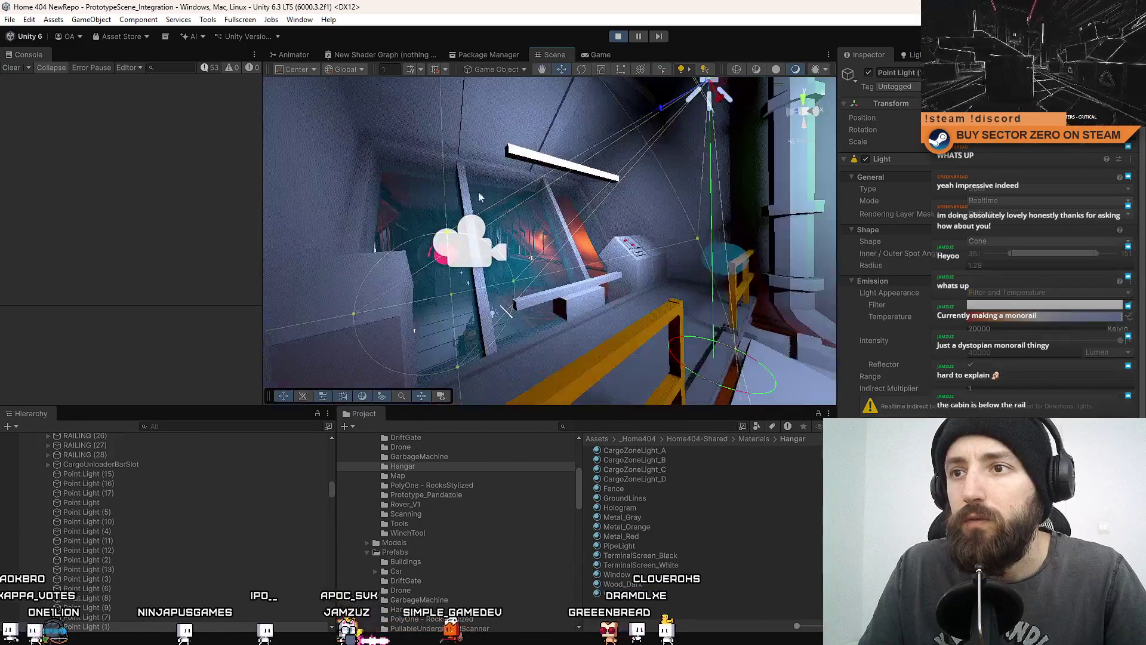
{"action": "left_click_drag", "start_coordinate": [647, 192], "coordinate": [918, 112]}
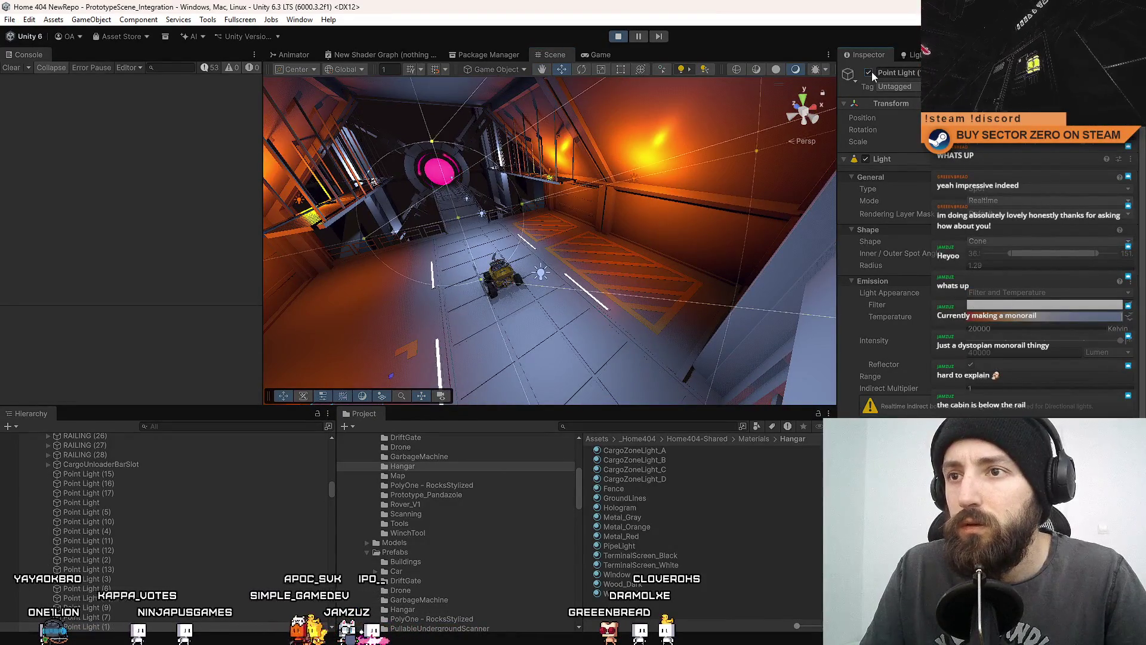
{"action": "key", "text": "ctrl+2"}
- Switch off the selected point light and show the Statistics overlay, reading about 52 FPS
{"action": "left_click", "coordinate": [620, 183]}
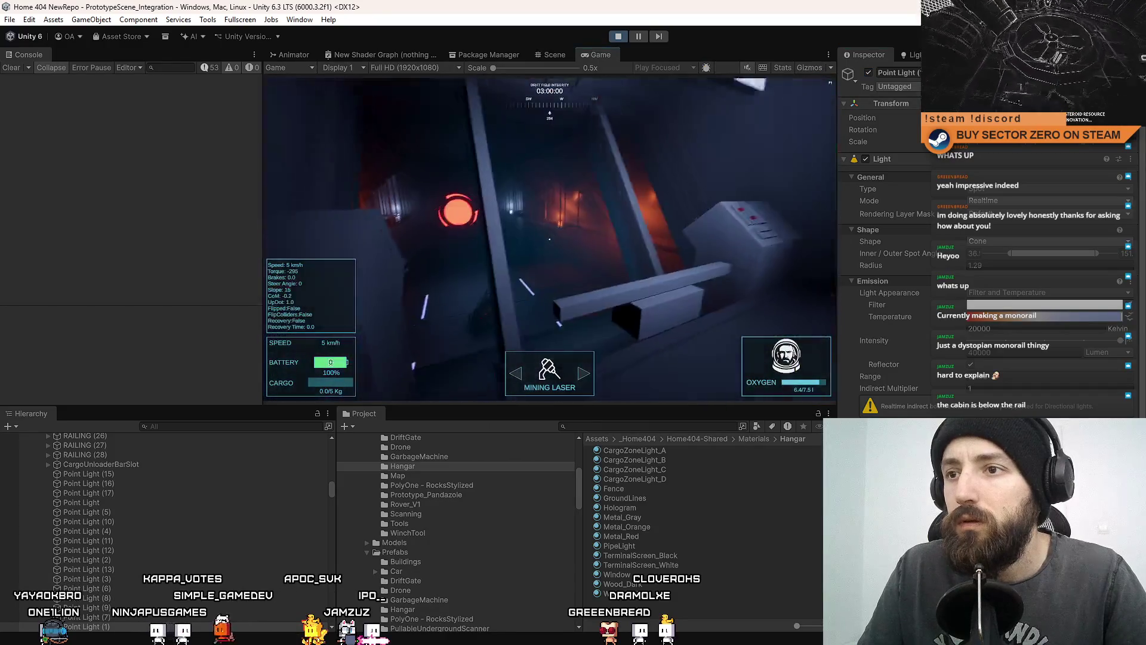
{"action": "left_click", "coordinate": [870, 72]}
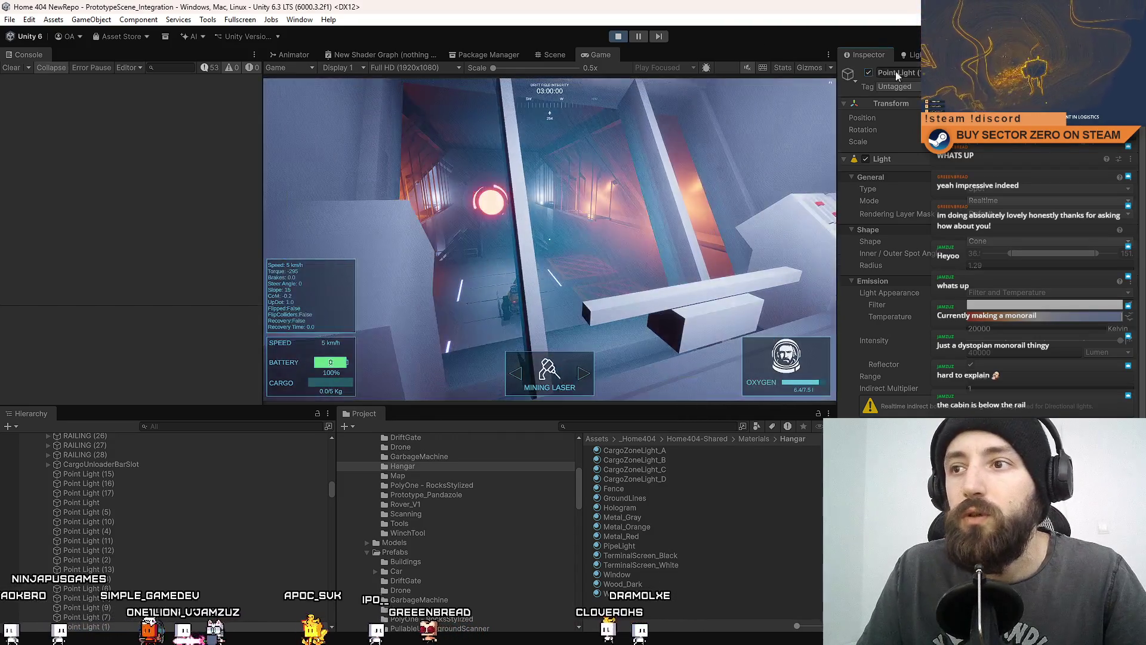
{"action": "left_click", "coordinate": [824, 96]}
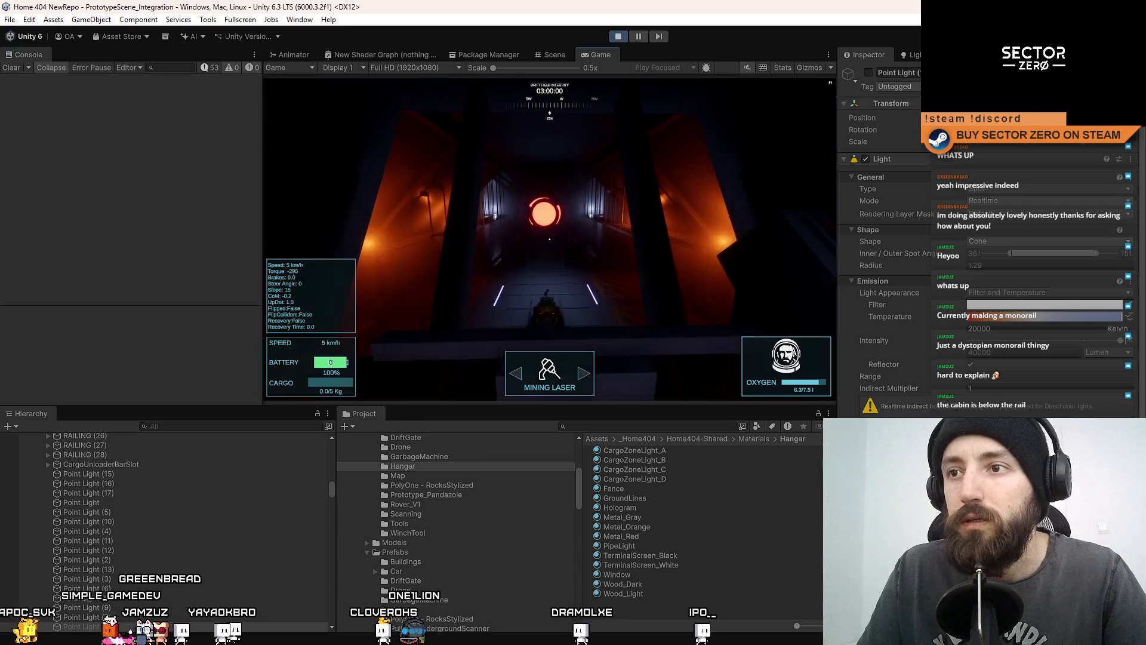
{"action": "left_click", "coordinate": [784, 69]}
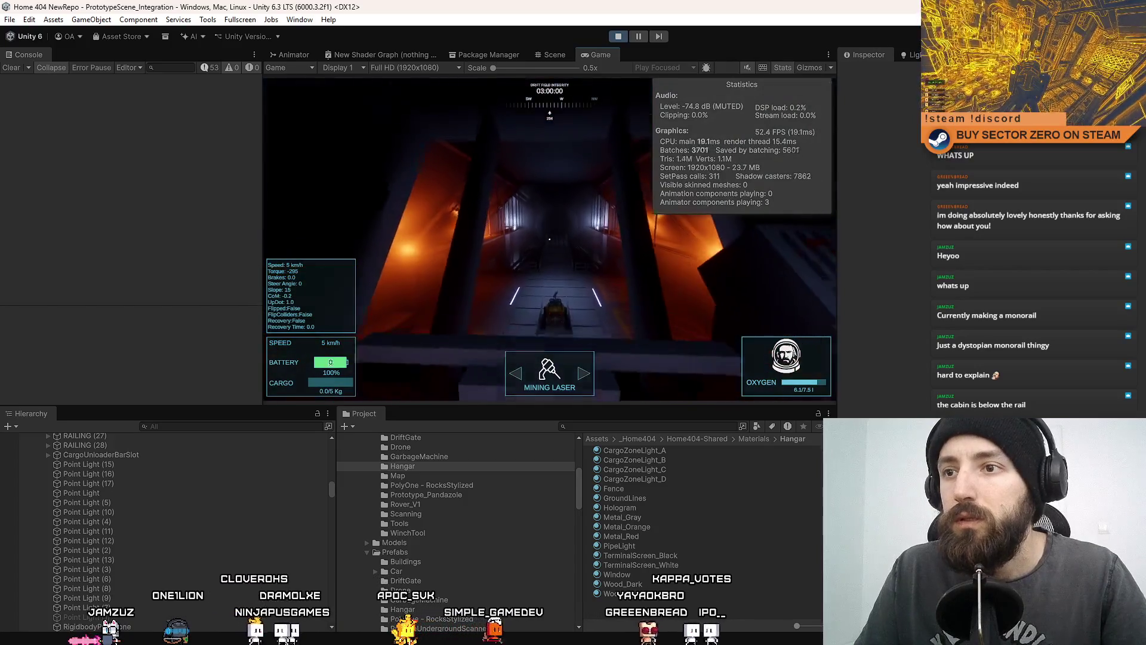
- Fly the scene camera to the DriftGate tunnel and frame two point lights near the gate
{"action": "left_click", "coordinate": [548, 54]}
{"action": "mouse_move", "coordinate": [454, 155]}
{"action": "left_mouse_down"}
{"action": "mouse_move", "coordinate": [446, 129]}
{"action": "mouse_move", "coordinate": [471, 184]}
{"action": "mouse_move", "coordinate": [645, 235]}
{"action": "mouse_move", "coordinate": [707, 245]}
{"action": "mouse_move", "coordinate": [803, 238]}
{"action": "mouse_move", "coordinate": [623, 308]}
{"action": "mouse_move", "coordinate": [636, 305]}
{"action": "mouse_move", "coordinate": [606, 301]}
{"action": "left_mouse_up"}
{"action": "left_click", "coordinate": [772, 255]}
{"action": "key", "text": "f"}
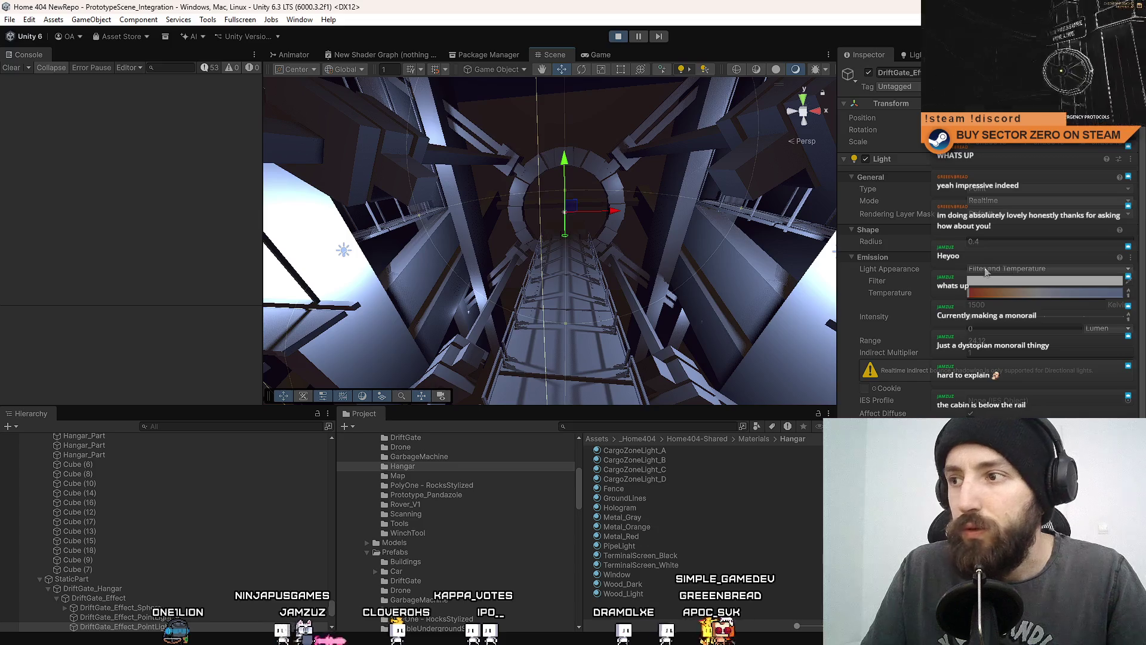
{"action": "left_click_drag", "start_coordinate": [650, 233], "coordinate": [472, 330]}
{"action": "left_click", "coordinate": [322, 384]}
{"action": "key", "text": "f"}
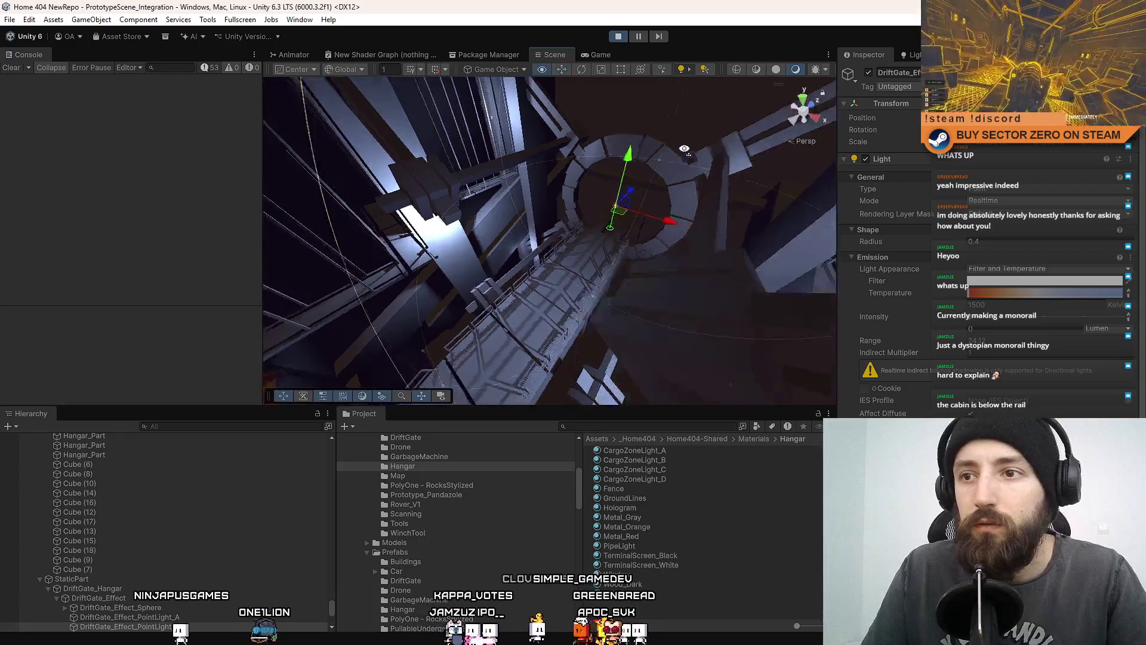
{"action": "mouse_move", "coordinate": [514, 200]}
{"action": "left_mouse_down"}
{"action": "mouse_move", "coordinate": [591, 226]}
{"action": "mouse_move", "coordinate": [560, 234]}
{"action": "mouse_move", "coordinate": [573, 127]}
{"action": "mouse_move", "coordinate": [612, 176]}
{"action": "mouse_move", "coordinate": [568, 282]}
{"action": "mouse_move", "coordinate": [607, 317]}
{"action": "mouse_move", "coordinate": [596, 239]}
{"action": "mouse_move", "coordinate": [455, 223]}
{"action": "mouse_move", "coordinate": [614, 242]}
{"action": "mouse_move", "coordinate": [649, 229]}
{"action": "mouse_move", "coordinate": [611, 106]}
{"action": "left_mouse_up"}
- Select and frame Point Lights (8) and (7), then return to the Game view
{"action": "left_click", "coordinate": [560, 234]}
{"action": "key", "text": "f"}
{"action": "left_click", "coordinate": [605, 175]}
{"action": "key", "text": "f"}
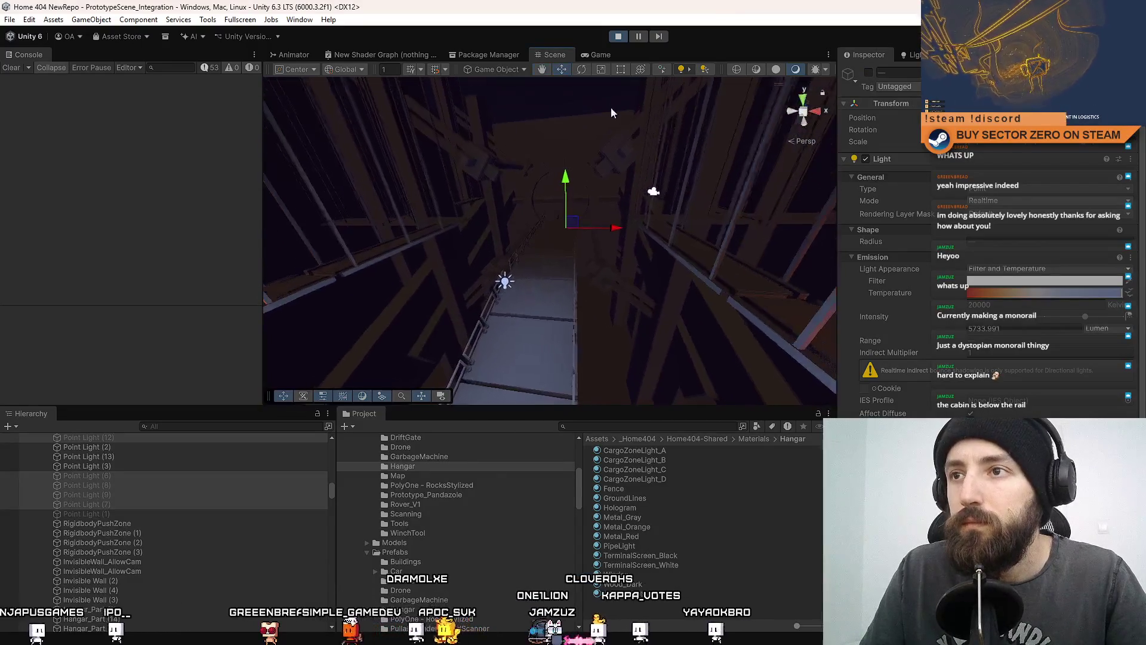
{"action": "left_click", "coordinate": [602, 55]}
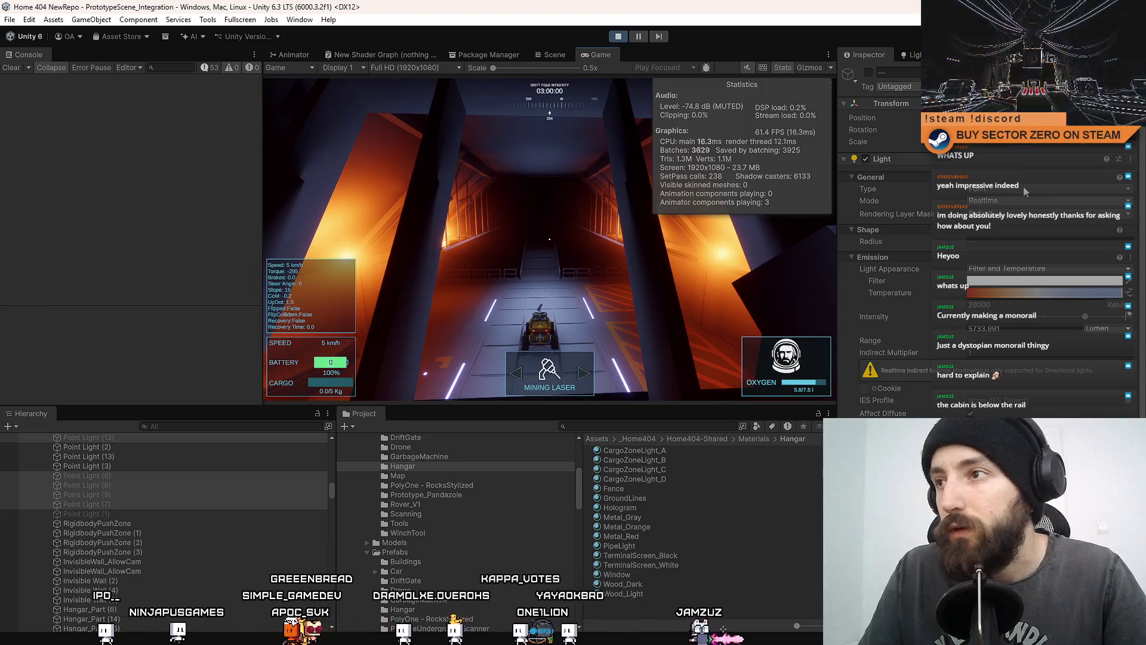
- Toggle the selected tunnel point lights on and off to compare FPS, leaving them enabled
{"action": "left_click", "coordinate": [870, 71]}
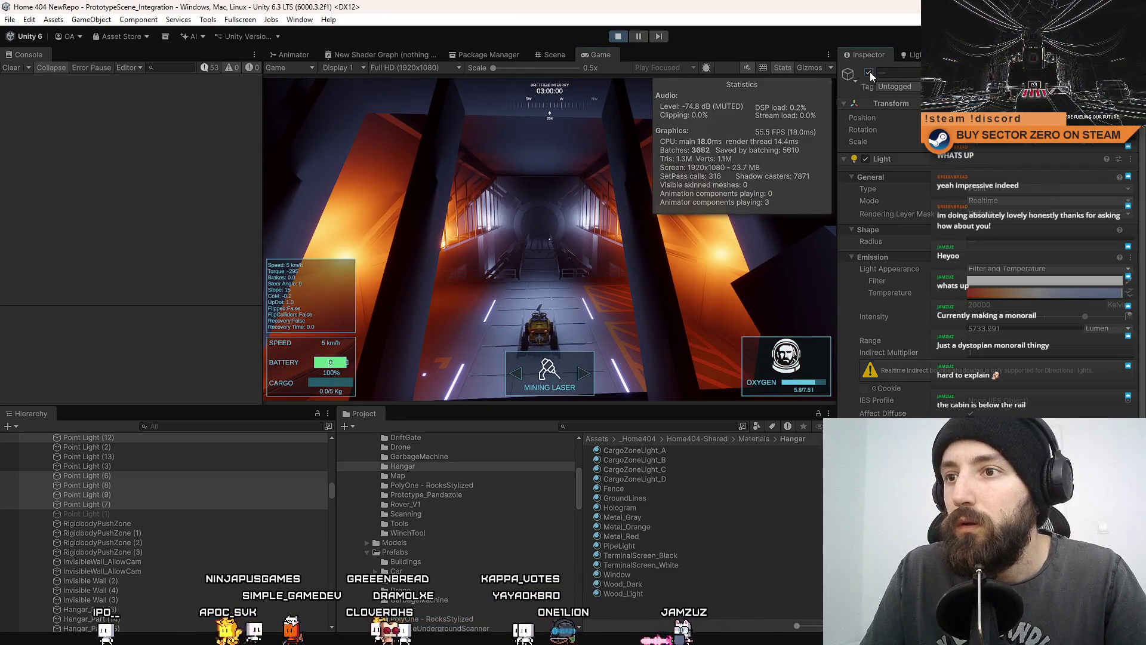
{"action": "left_click", "coordinate": [869, 71]}
{"action": "left_click", "coordinate": [870, 71]}
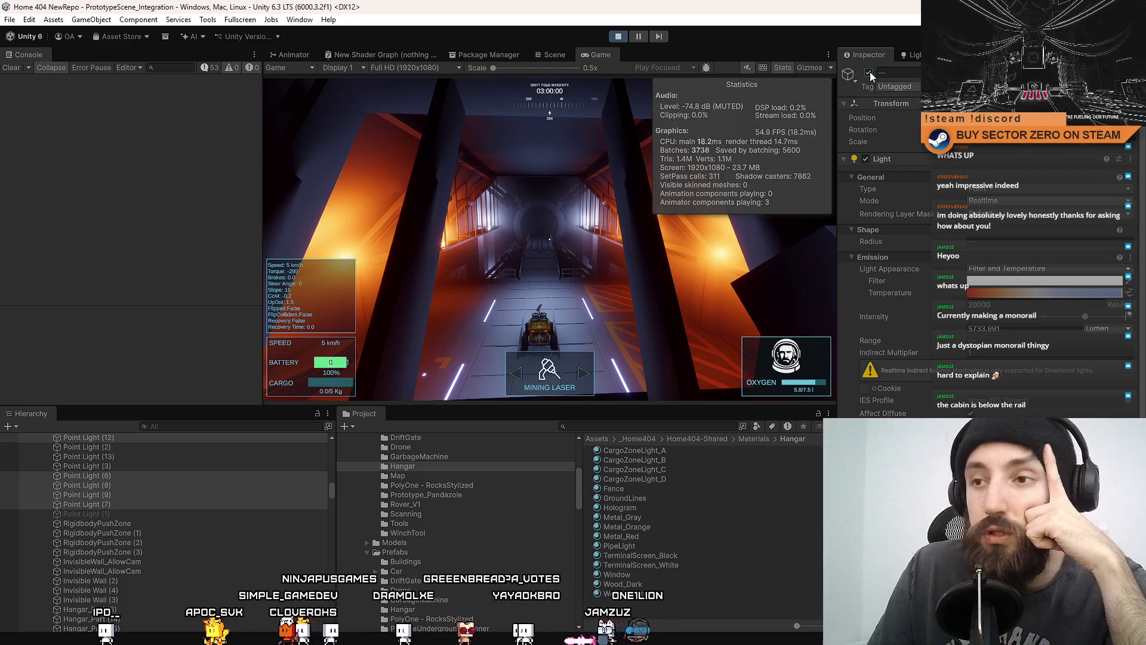
{"action": "left_click", "coordinate": [869, 72]}
{"action": "left_click", "coordinate": [869, 72]}
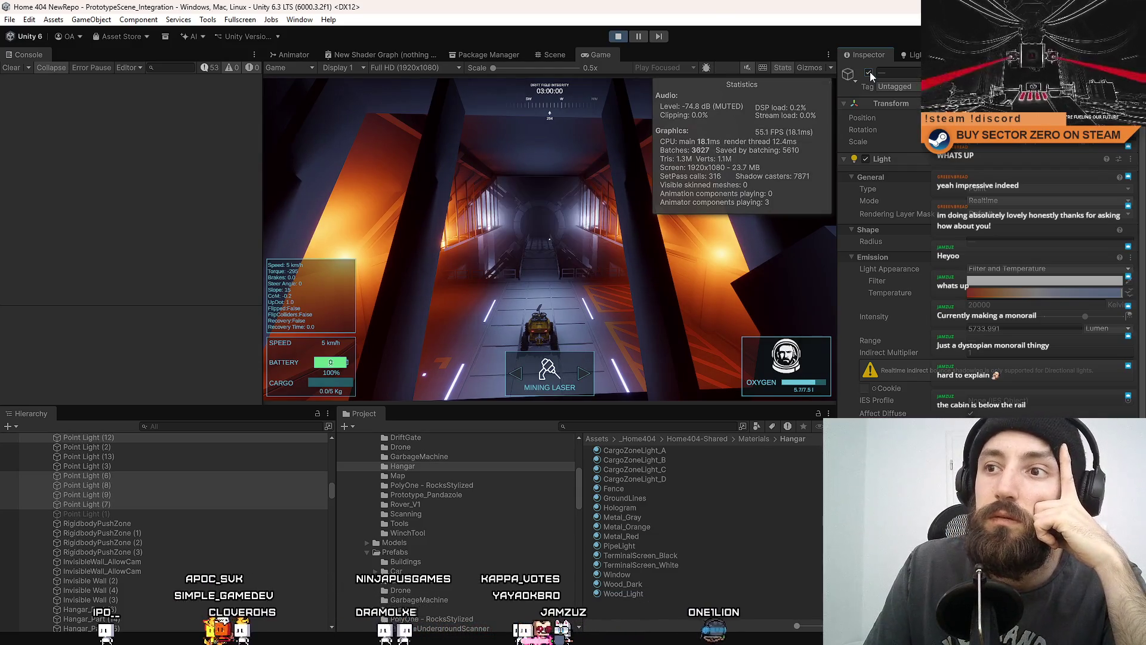
{"action": "left_click", "coordinate": [870, 72]}
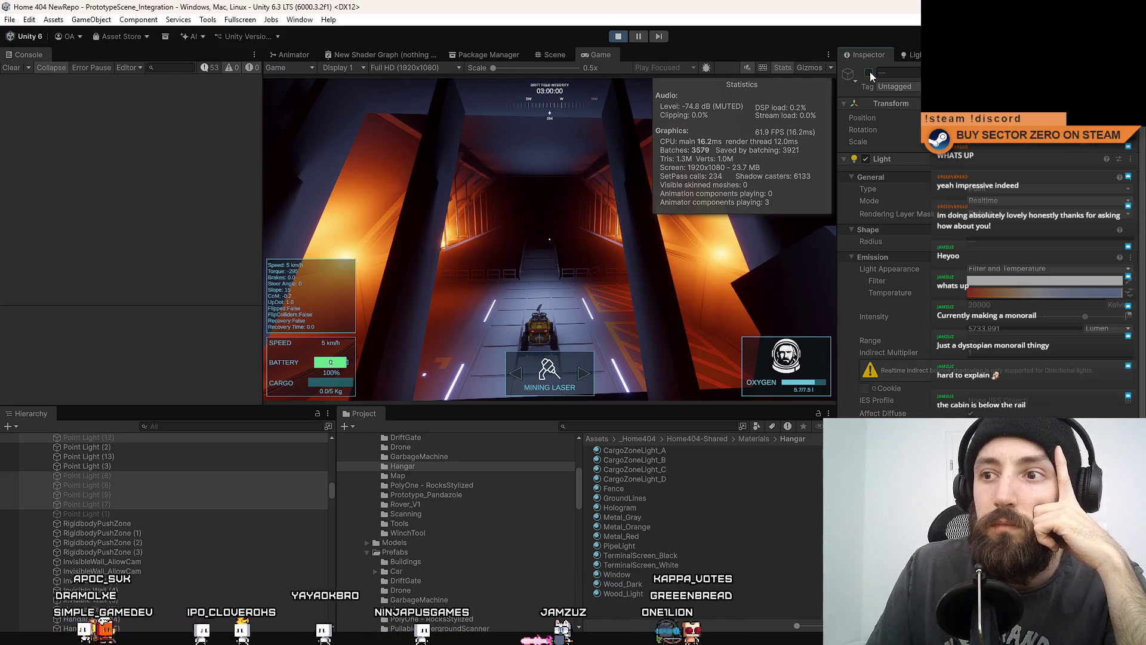
{"action": "left_click", "coordinate": [869, 72]}
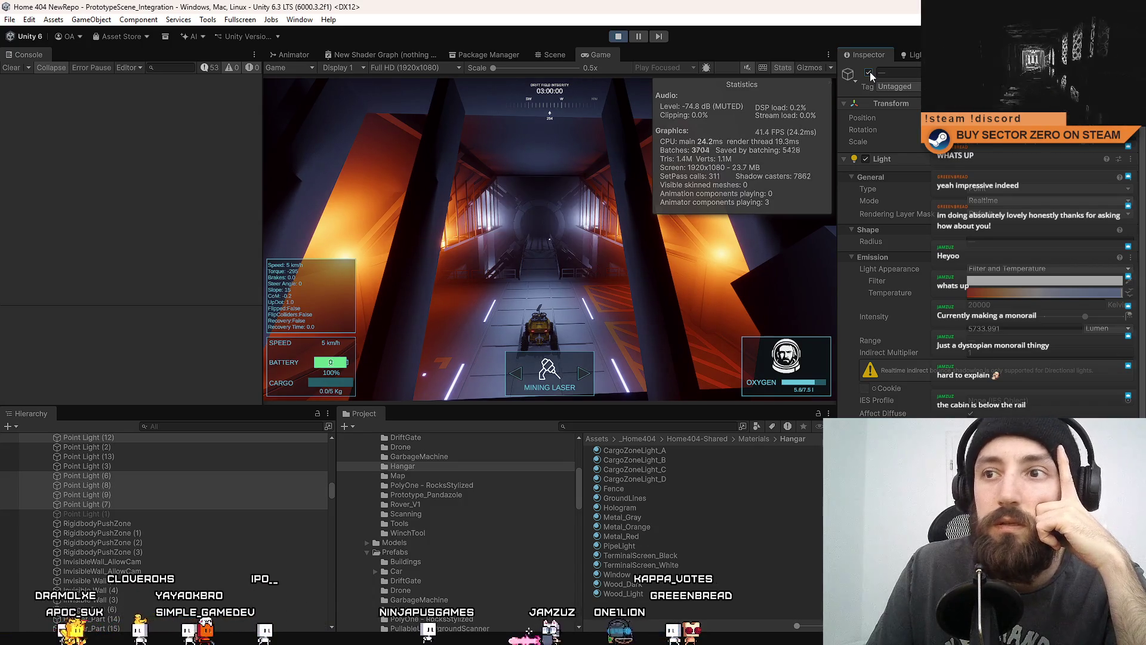
{"action": "left_click", "coordinate": [869, 72]}
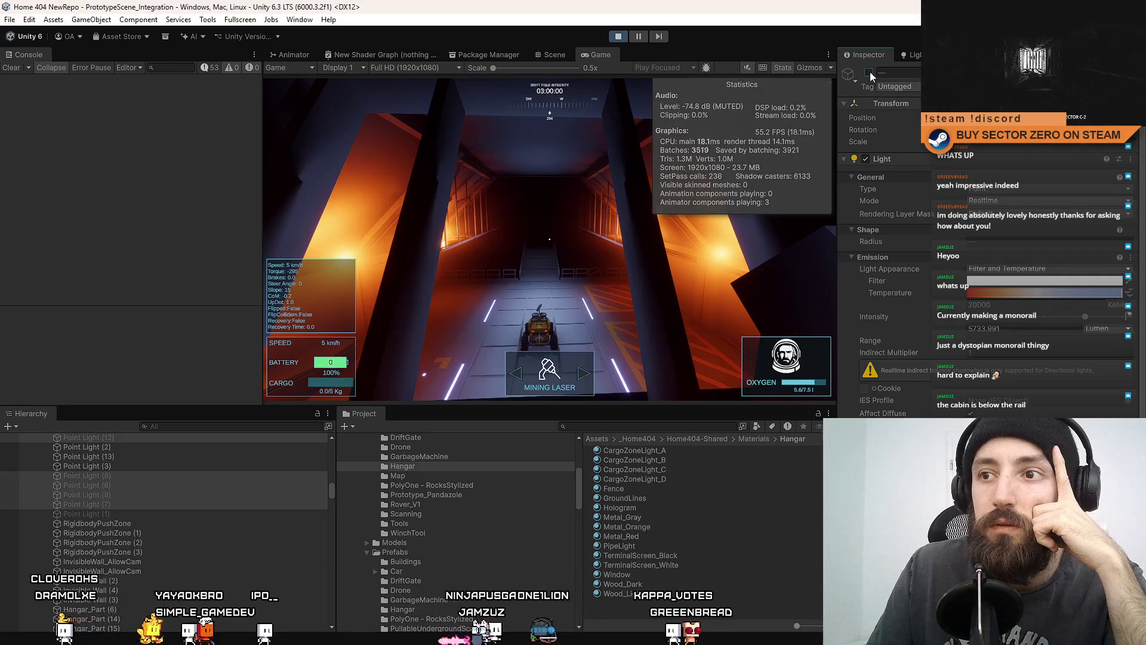
{"action": "left_click", "coordinate": [870, 72]}
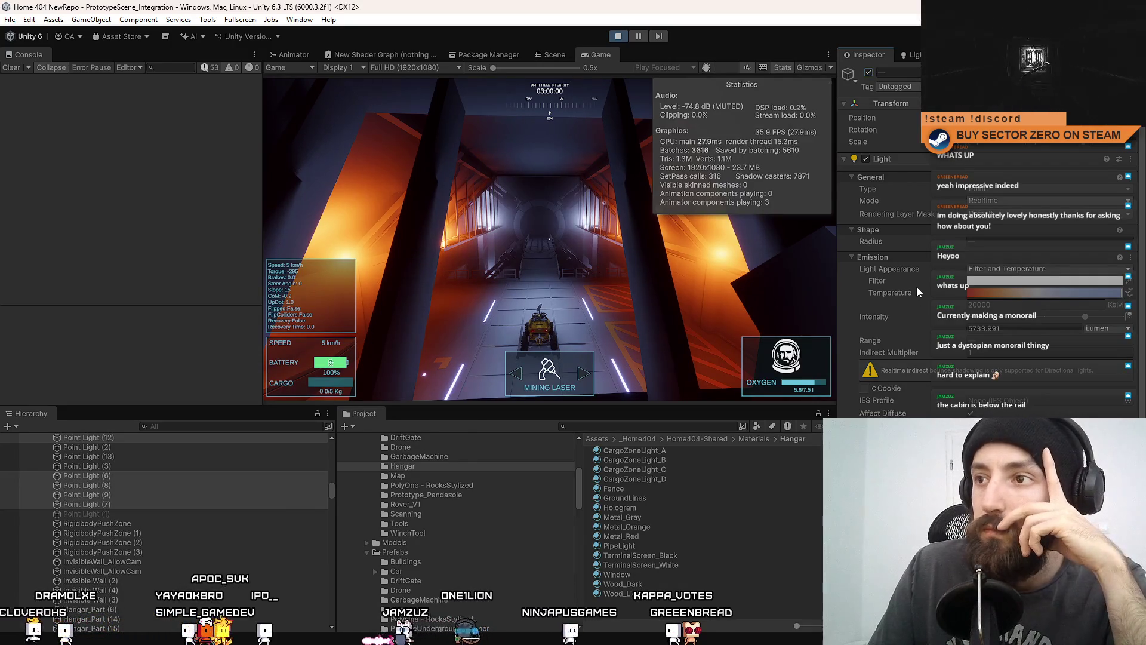
{"action": "scroll", "coordinate": [919, 288], "scroll_direction": "down", "scroll_amount": 5}
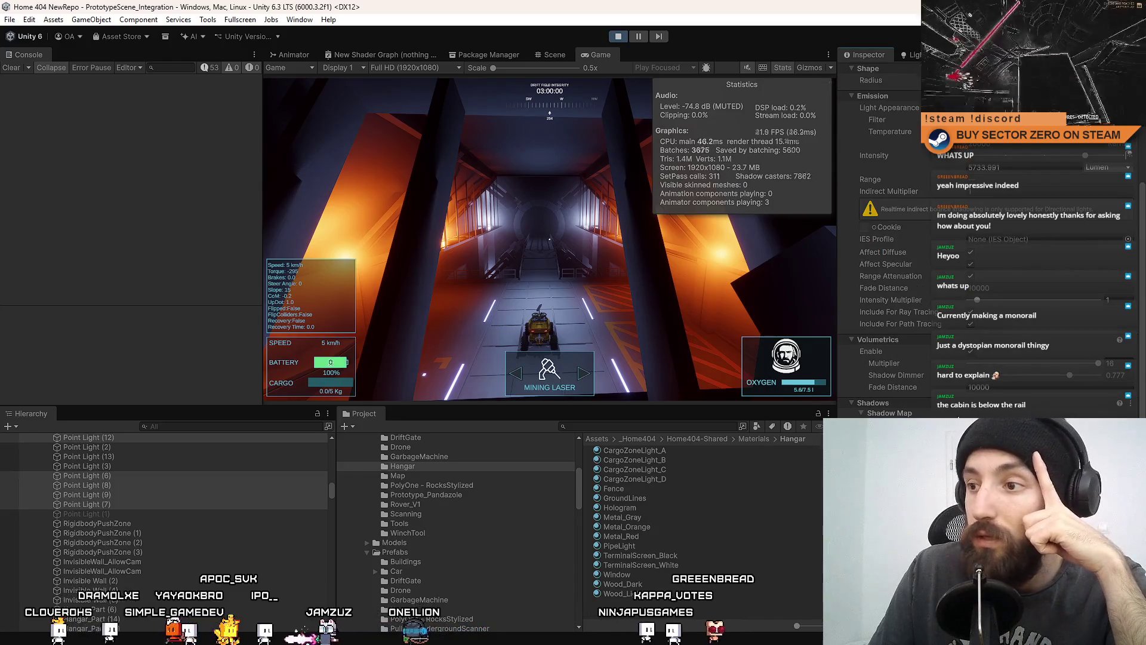
{"action": "left_click", "coordinate": [971, 352]}
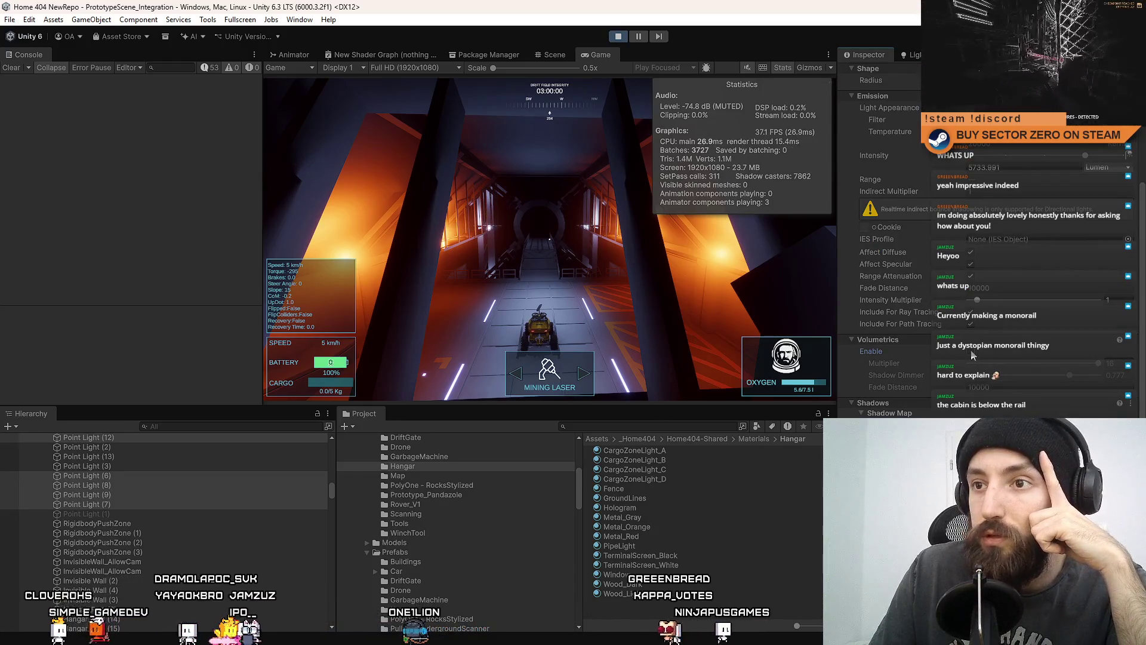
{"action": "left_click", "coordinate": [971, 353]}
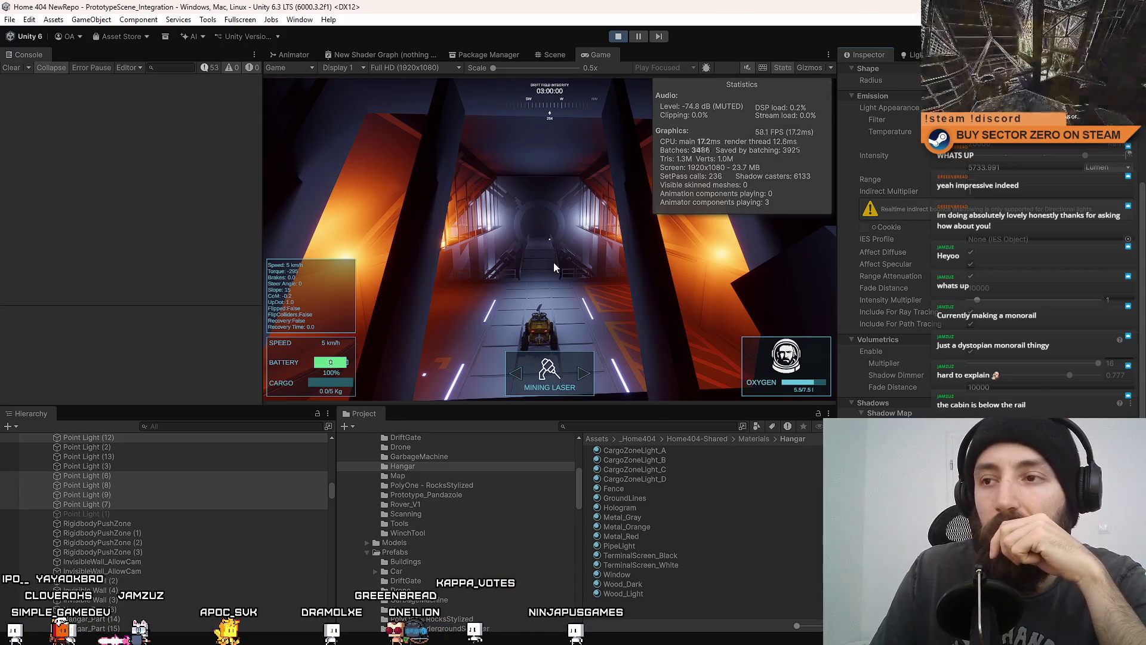
{"action": "scroll", "coordinate": [984, 391], "scroll_direction": "down", "scroll_amount": 3}
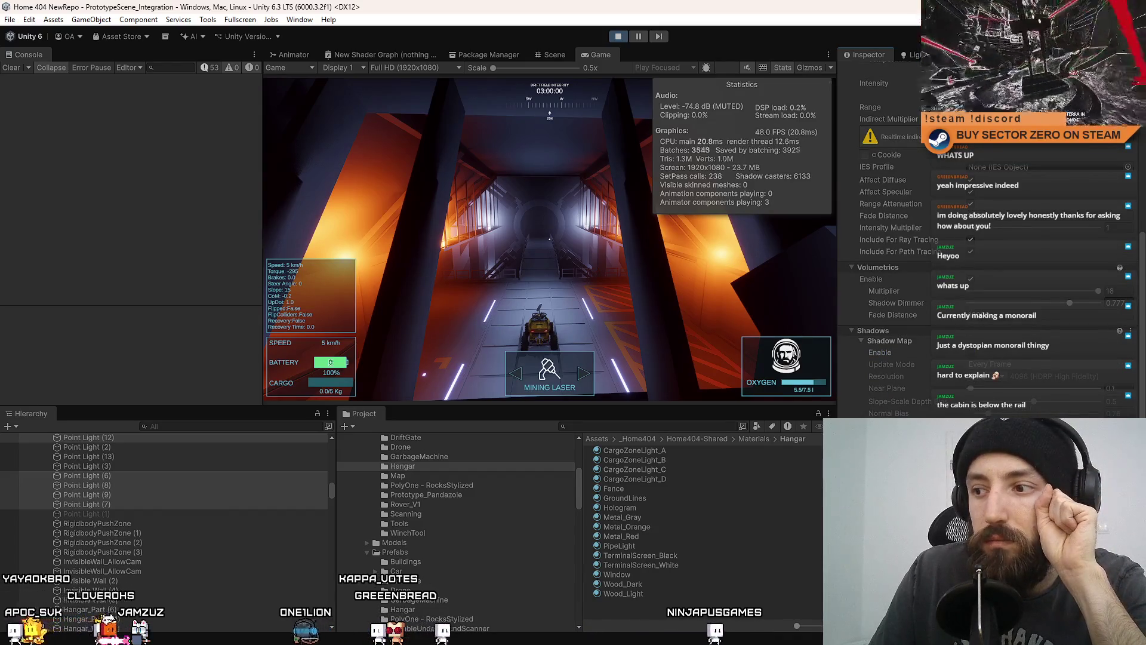
{"action": "scroll", "coordinate": [986, 239], "scroll_direction": "up", "scroll_amount": 1}
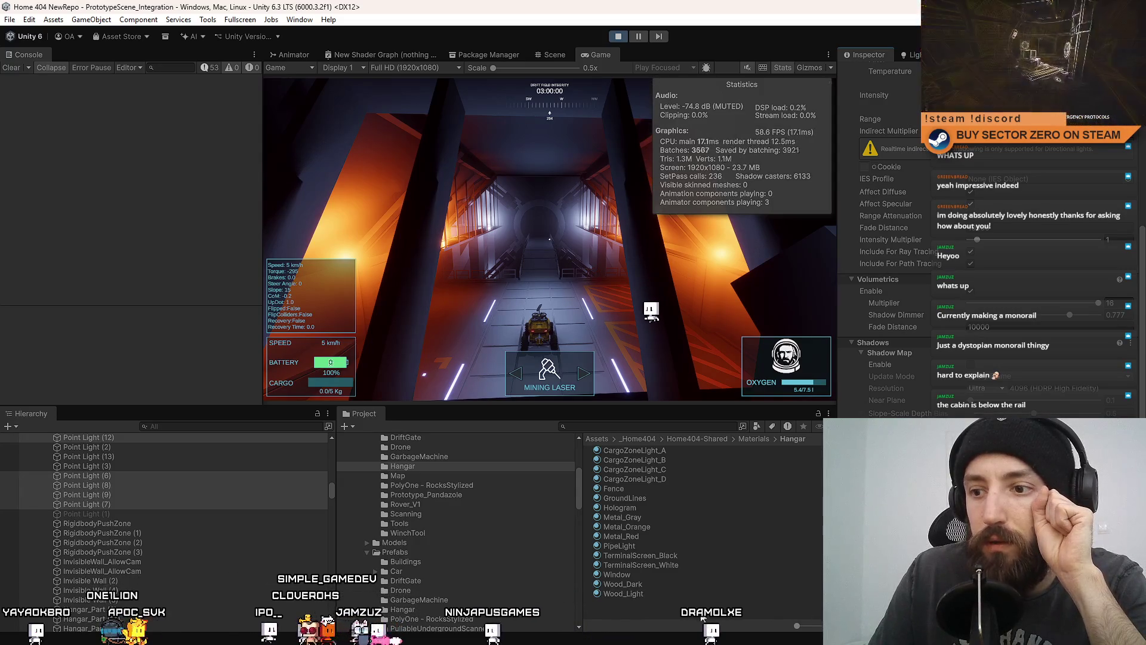
{"action": "left_click", "coordinate": [701, 618]}
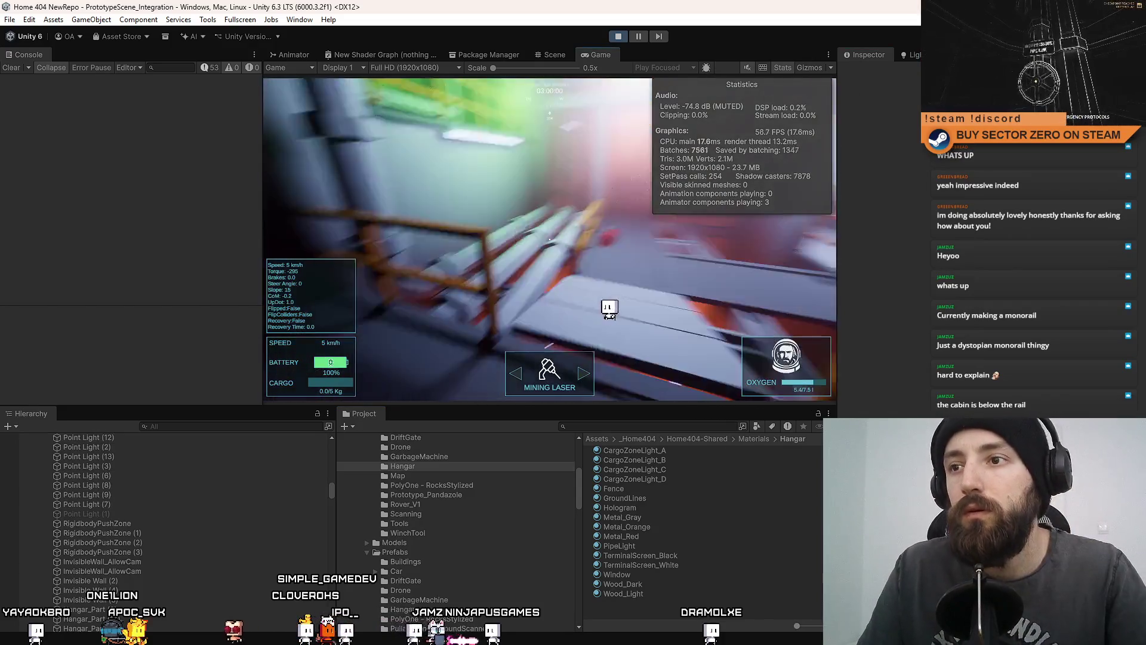
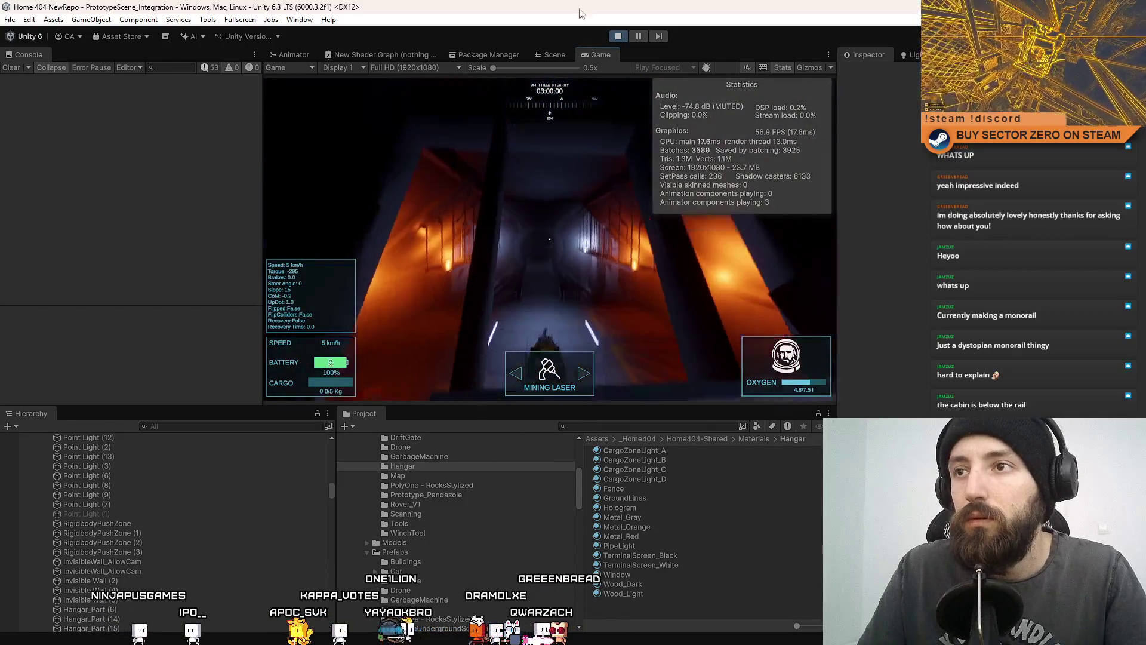
- In the Scene view, select and frame Hangar_Part, then deactivate it
{"action": "left_click", "coordinate": [555, 54]}
{"action": "left_click_drag", "start_coordinate": [406, 145], "coordinate": [476, 181]}
{"action": "left_click", "coordinate": [686, 240]}
{"action": "key", "text": "f"}
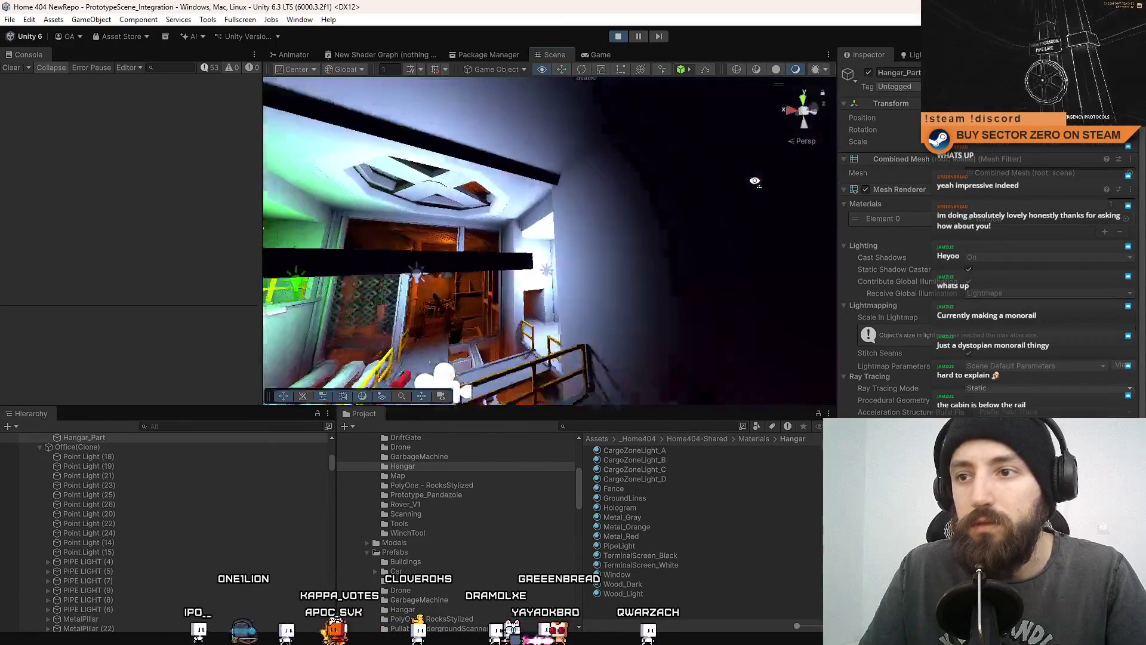
{"action": "left_click", "coordinate": [600, 54]}
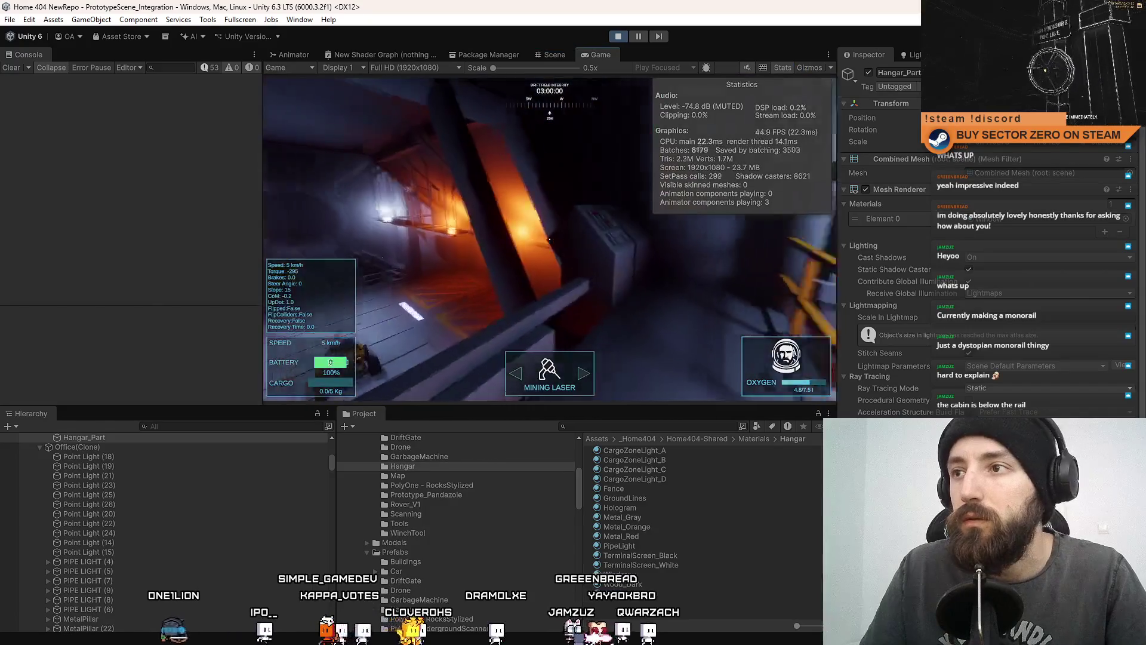
- Play-test fullscreen in the Game view, driving the rover forward through the corridor
{"action": "left_click", "coordinate": [869, 71]}
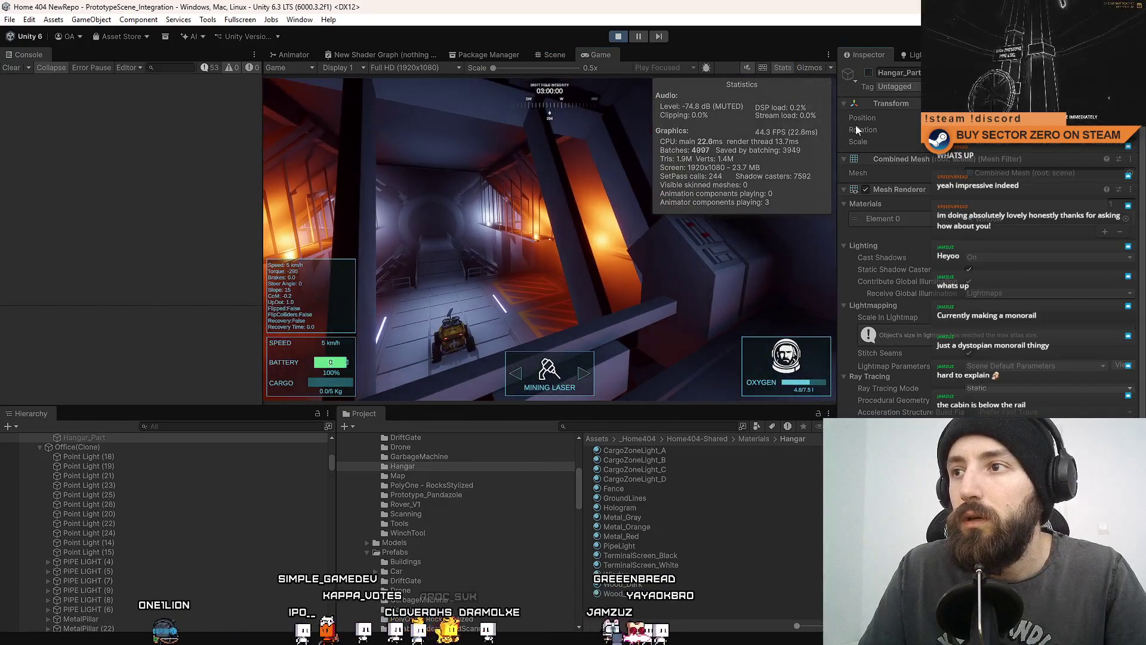
{"action": "left_click", "coordinate": [613, 236]}
{"action": "key", "text": "F10"}
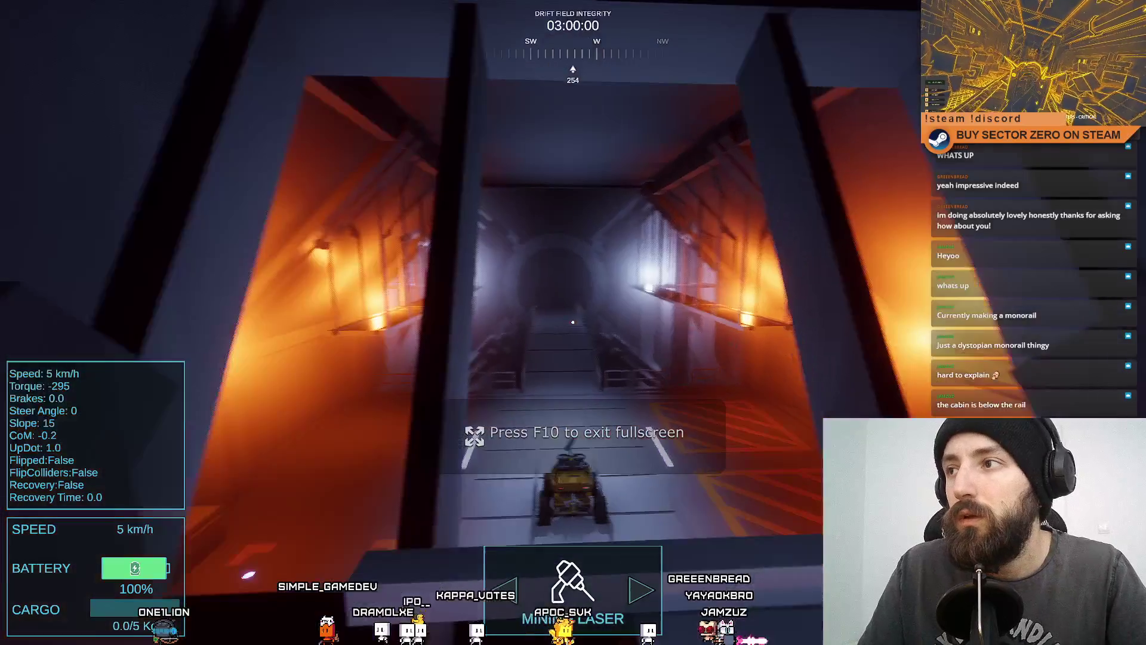
{"action": "key", "text": "w"}
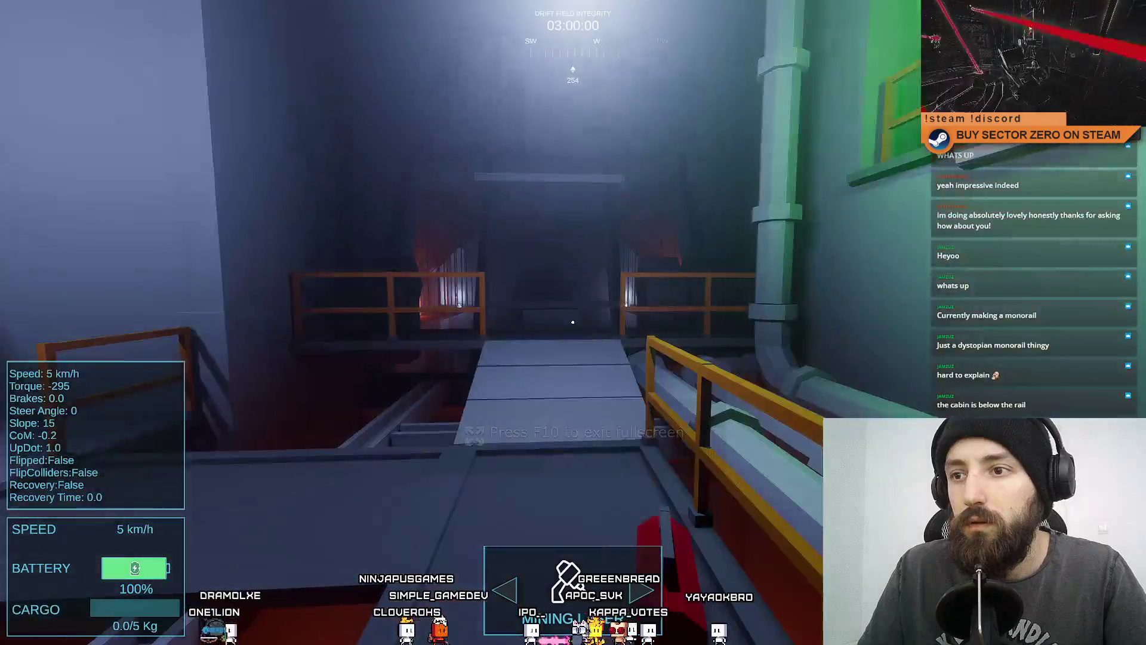
{"action": "key", "text": "F10"}
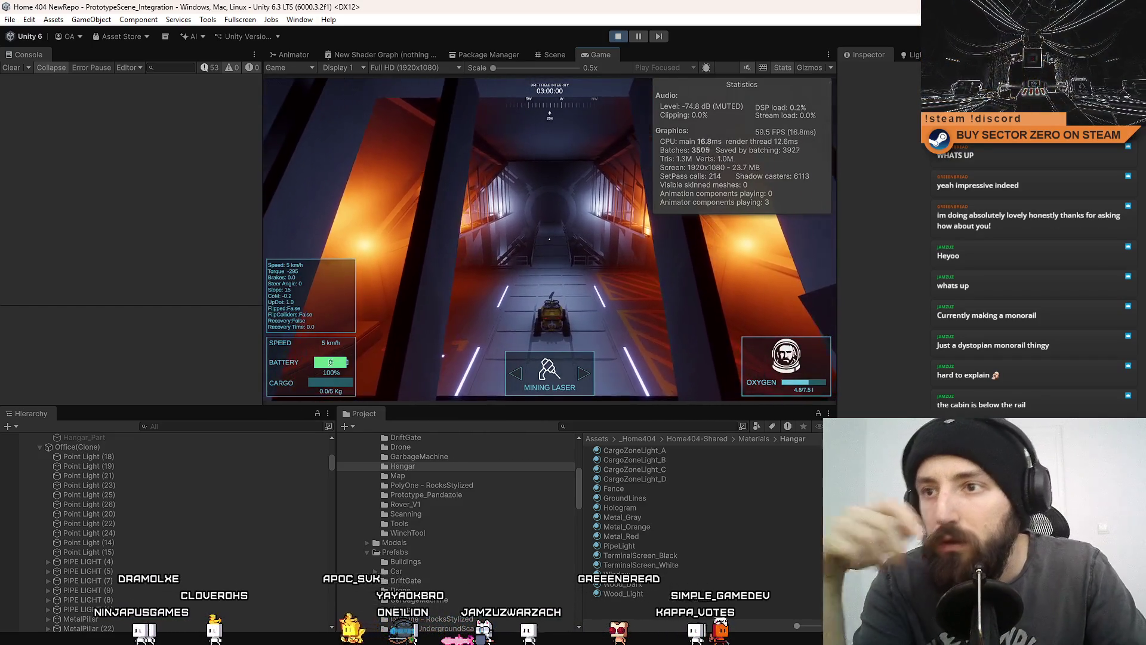
- Select Point Lights (15) through (17) together in the Scene view
{"action": "key", "text": "F10"}
{"action": "key", "text": "F10"}
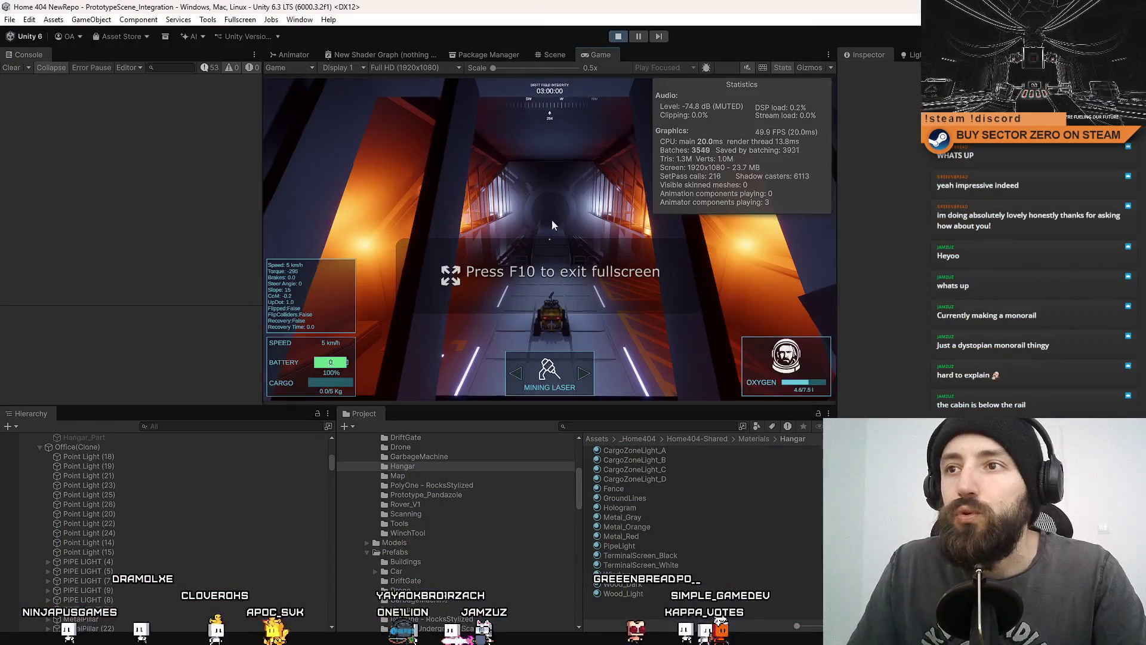
{"action": "left_click", "coordinate": [553, 56]}
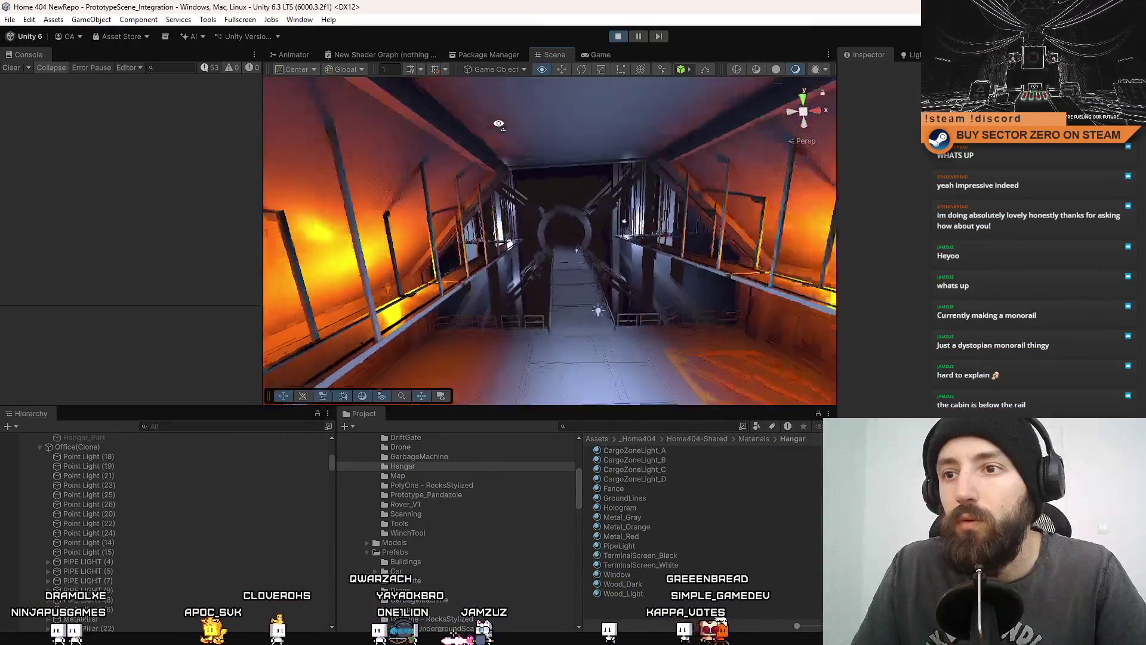
{"action": "left_click", "coordinate": [595, 179]}
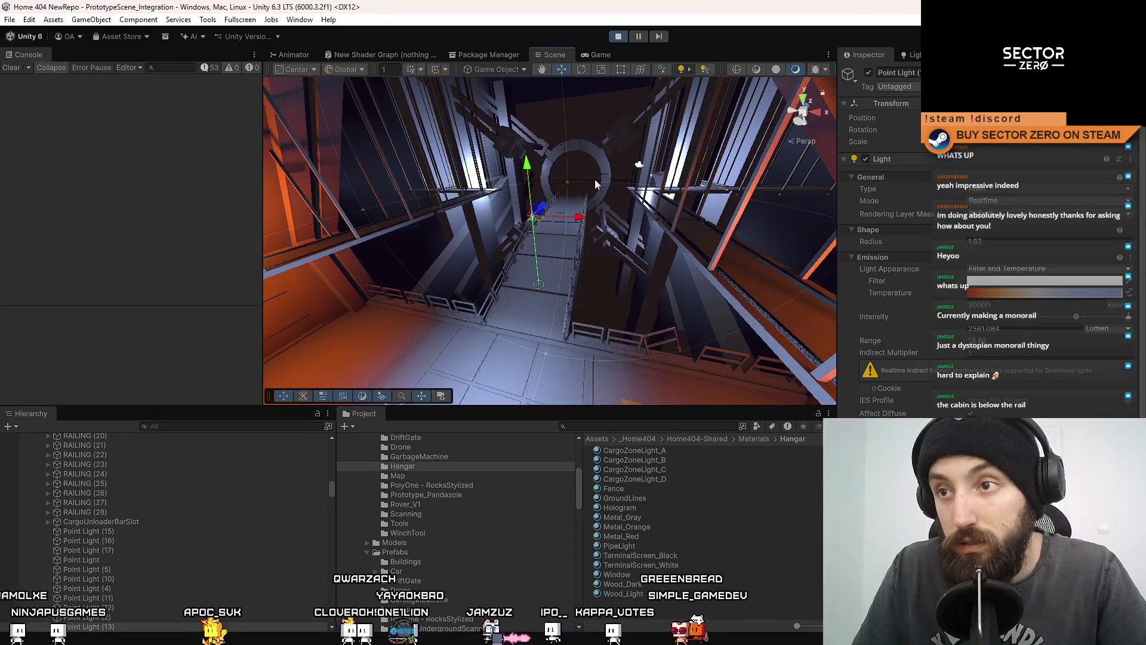
{"action": "left_click", "coordinate": [559, 232]}
{"action": "key", "text": "f"}
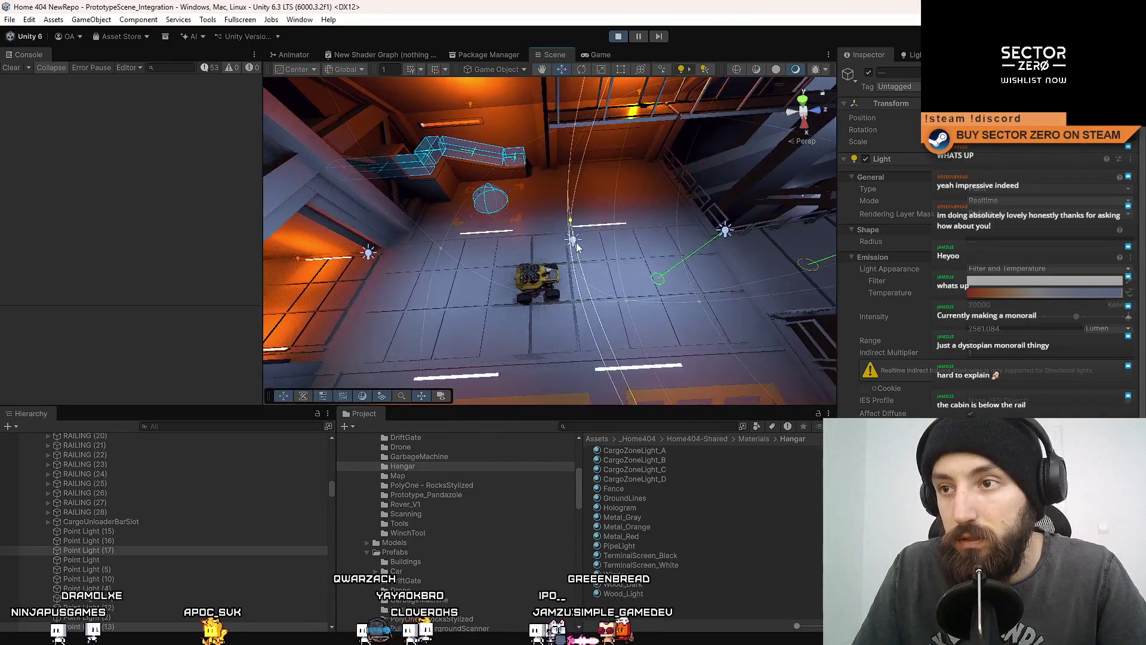
{"action": "mouse_move", "coordinate": [545, 241]}
{"action": "left_mouse_down"}
{"action": "mouse_move", "coordinate": [812, 103]}
{"action": "mouse_move", "coordinate": [831, 153]}
{"action": "mouse_move", "coordinate": [1039, 160]}
{"action": "left_mouse_up"}
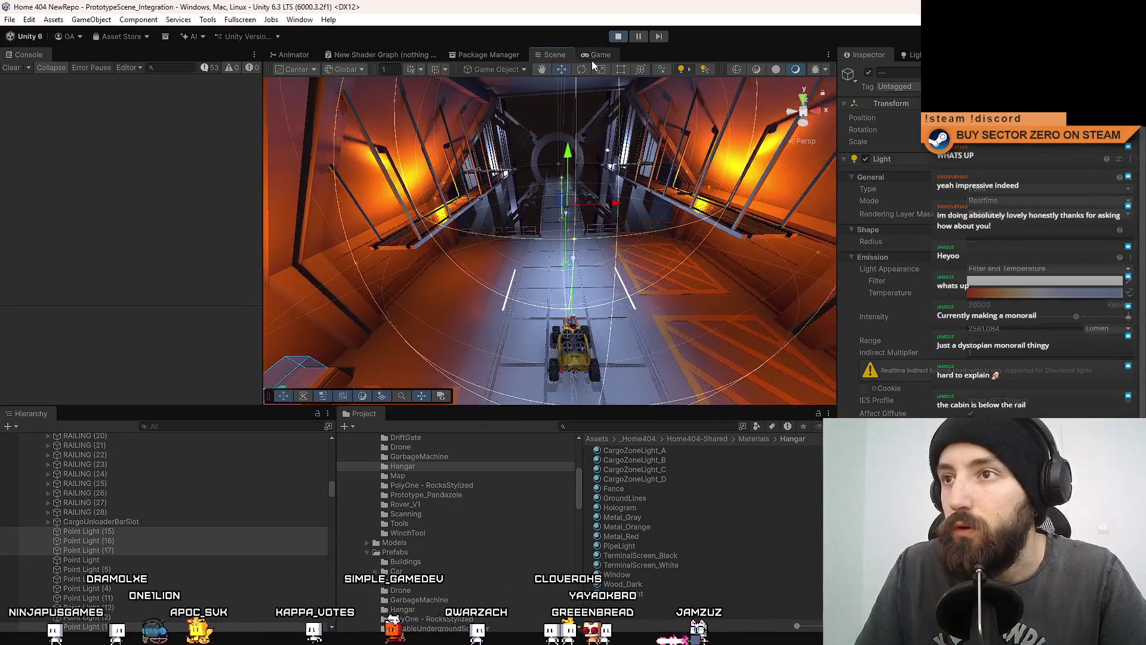
- Float the Game view as a separate window and show the light's shadow Resolution choices
{"action": "left_click", "coordinate": [601, 55]}
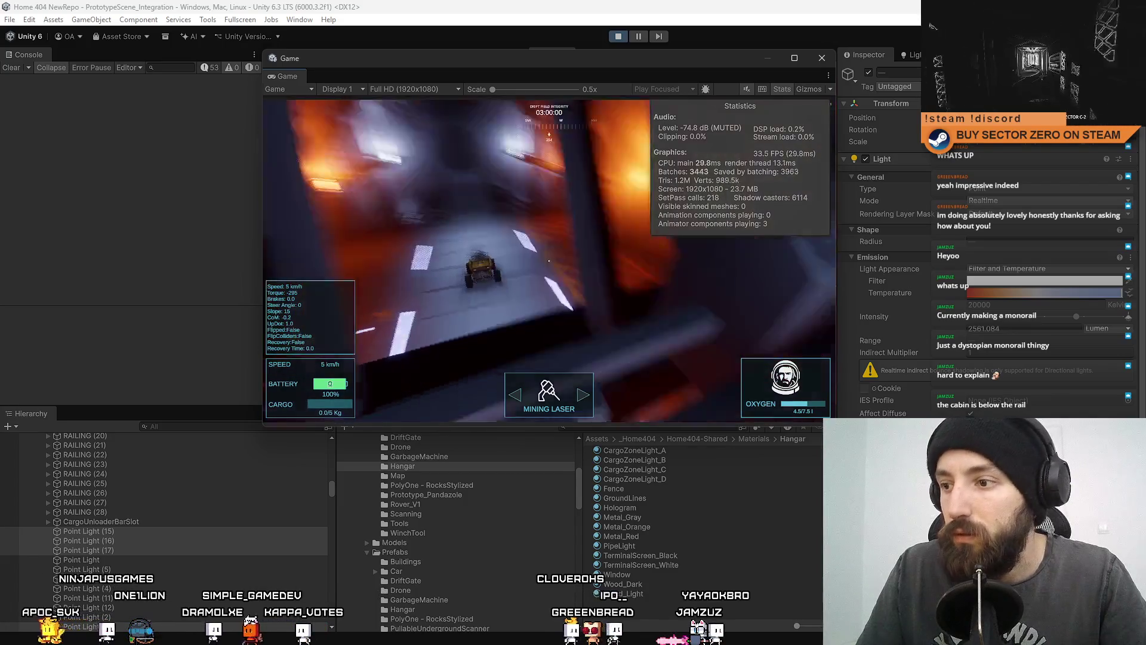
{"action": "scroll", "coordinate": [884, 239], "scroll_direction": "down", "scroll_amount": 8}
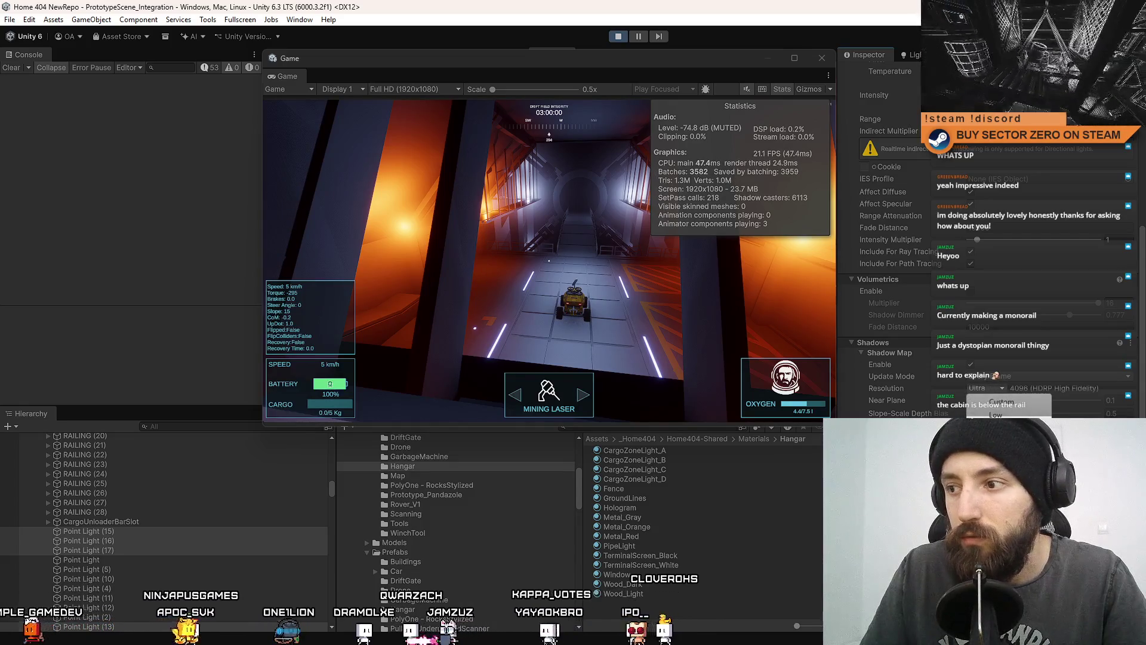
{"action": "left_click", "coordinate": [997, 389]}
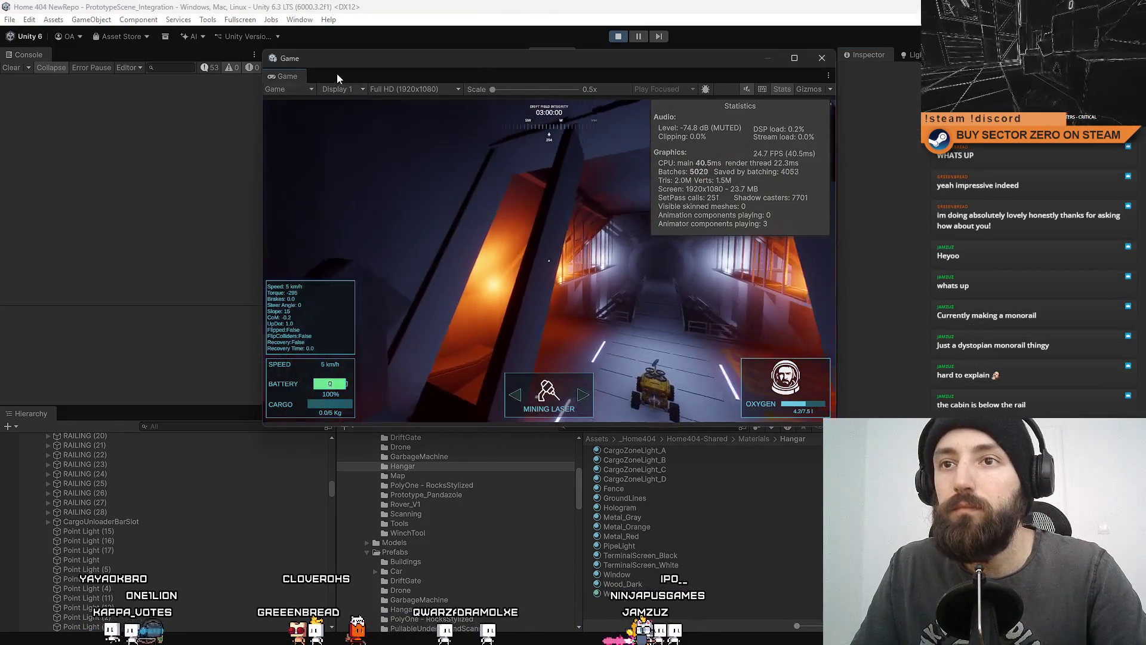
- Dock the floating Game window back and fly the scene camera to the hangar corner
{"action": "left_click_drag", "start_coordinate": [350, 60], "coordinate": [429, 127]}
{"action": "left_click_drag", "start_coordinate": [610, 60], "coordinate": [615, 57]}
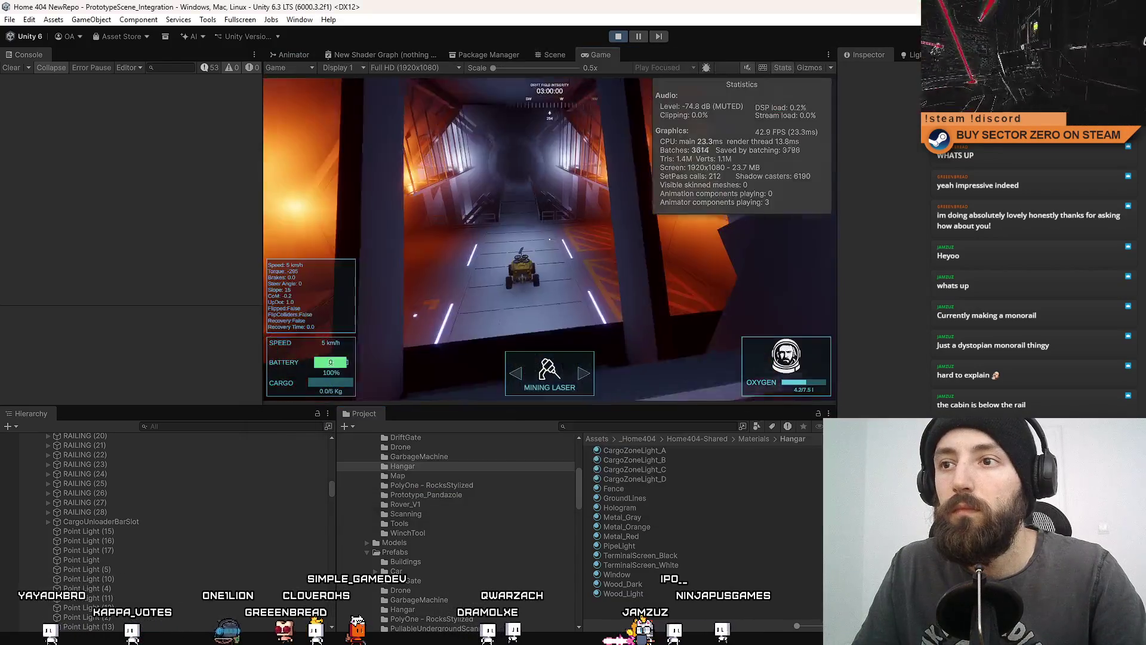
{"action": "left_click", "coordinate": [555, 55]}
{"action": "left_click_drag", "start_coordinate": [642, 165], "coordinate": [482, 198]}
- Select Point Light (10), then Point Light (5), showing its Shadows settings
{"action": "left_click", "coordinate": [450, 213]}
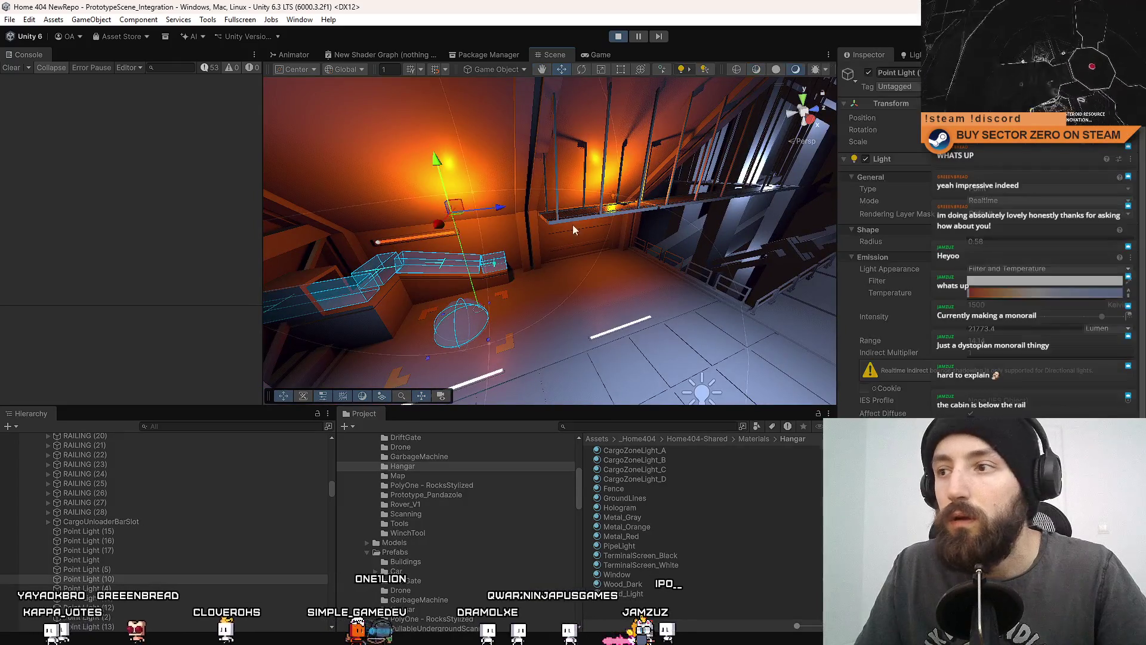
{"action": "mouse_move", "coordinate": [638, 257]}
{"action": "left_mouse_down"}
{"action": "mouse_move", "coordinate": [693, 220]}
{"action": "mouse_move", "coordinate": [634, 291]}
{"action": "mouse_move", "coordinate": [627, 257]}
{"action": "mouse_move", "coordinate": [672, 213]}
{"action": "mouse_move", "coordinate": [632, 267]}
{"action": "left_mouse_up"}
{"action": "left_click", "coordinate": [633, 264]}
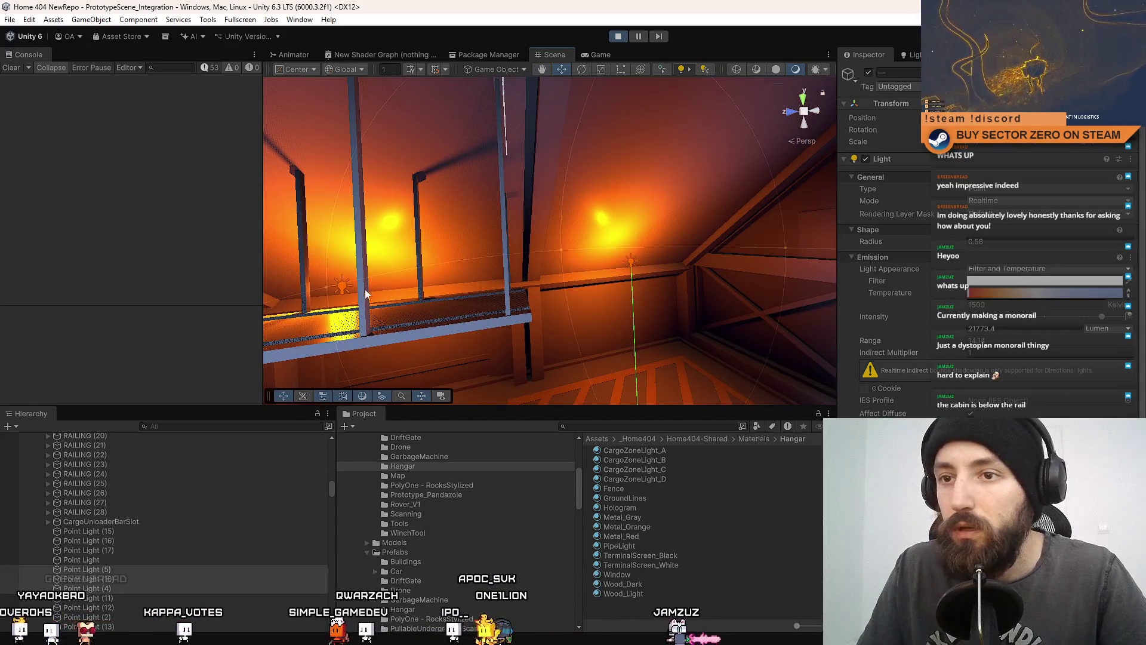
{"action": "scroll", "coordinate": [1009, 339], "scroll_direction": "down", "scroll_amount": 5}
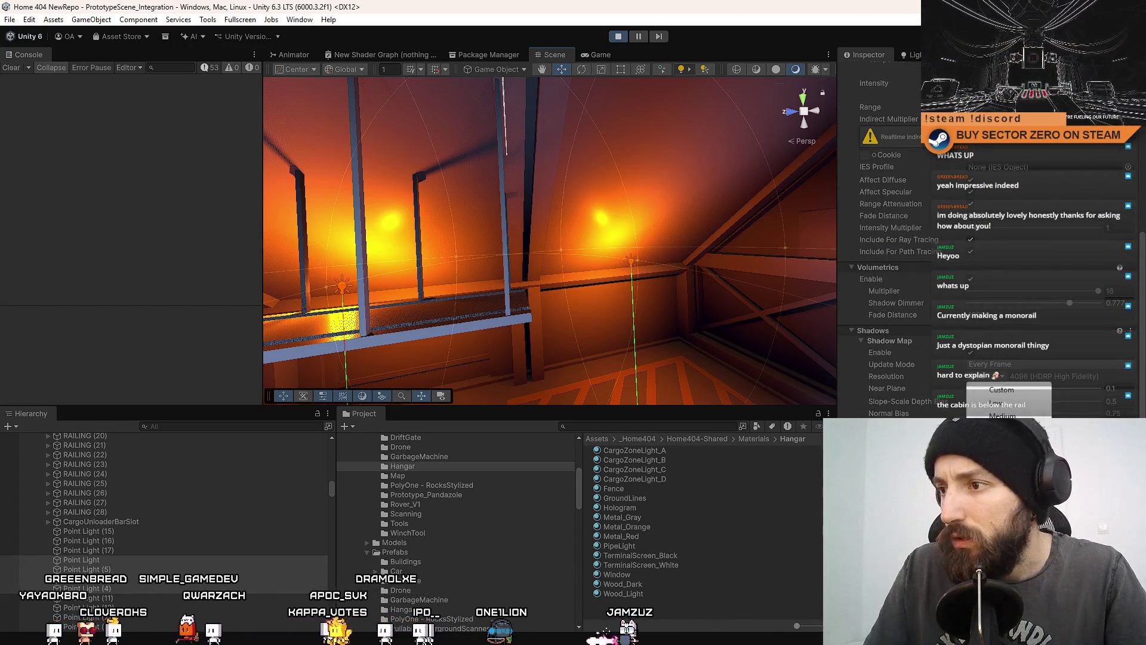
- Go back to the running game and clear the point light selection via the Project window
{"action": "left_click", "coordinate": [597, 55]}
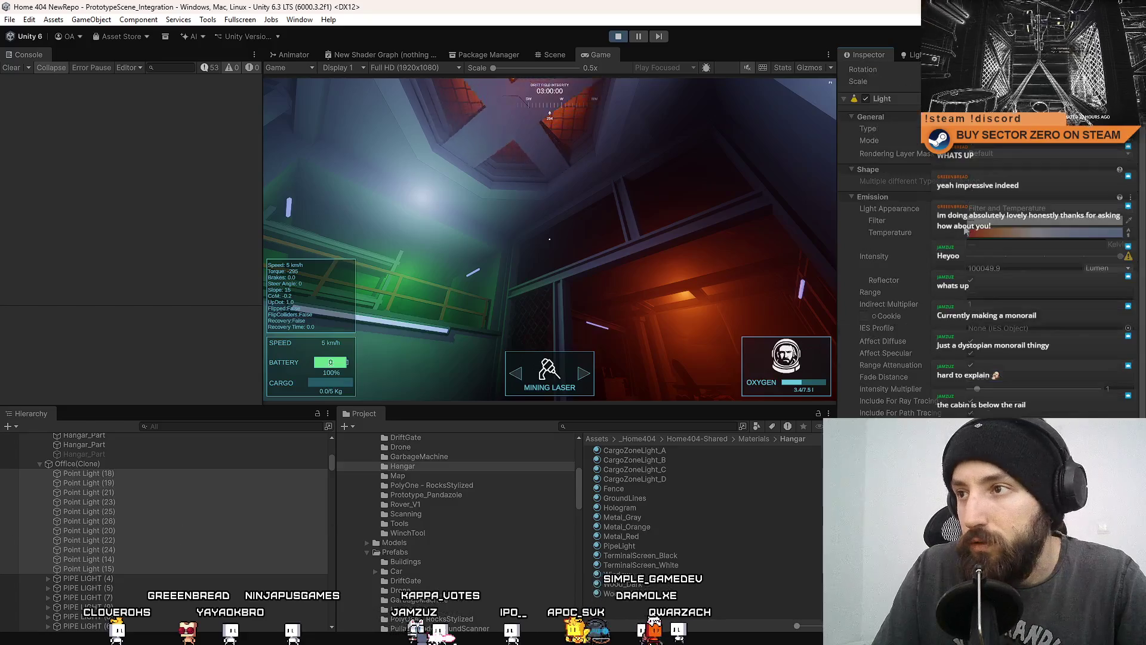
{"action": "scroll", "coordinate": [965, 230], "scroll_direction": "up", "scroll_amount": 2}
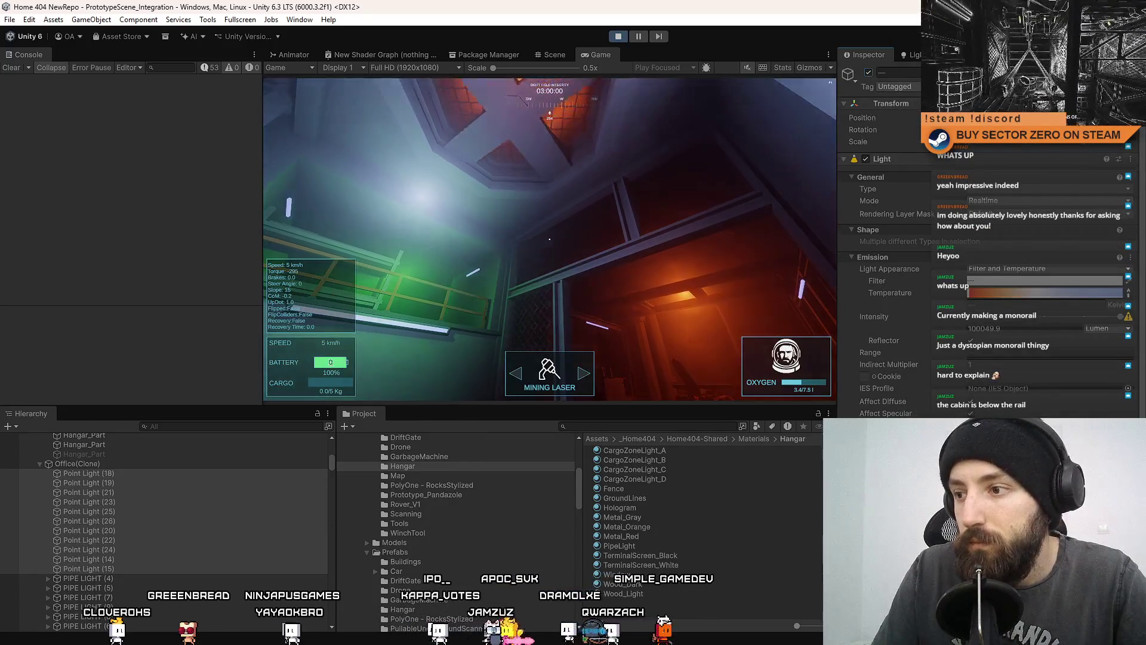
{"action": "scroll", "coordinate": [883, 239], "scroll_direction": "down", "scroll_amount": 5}
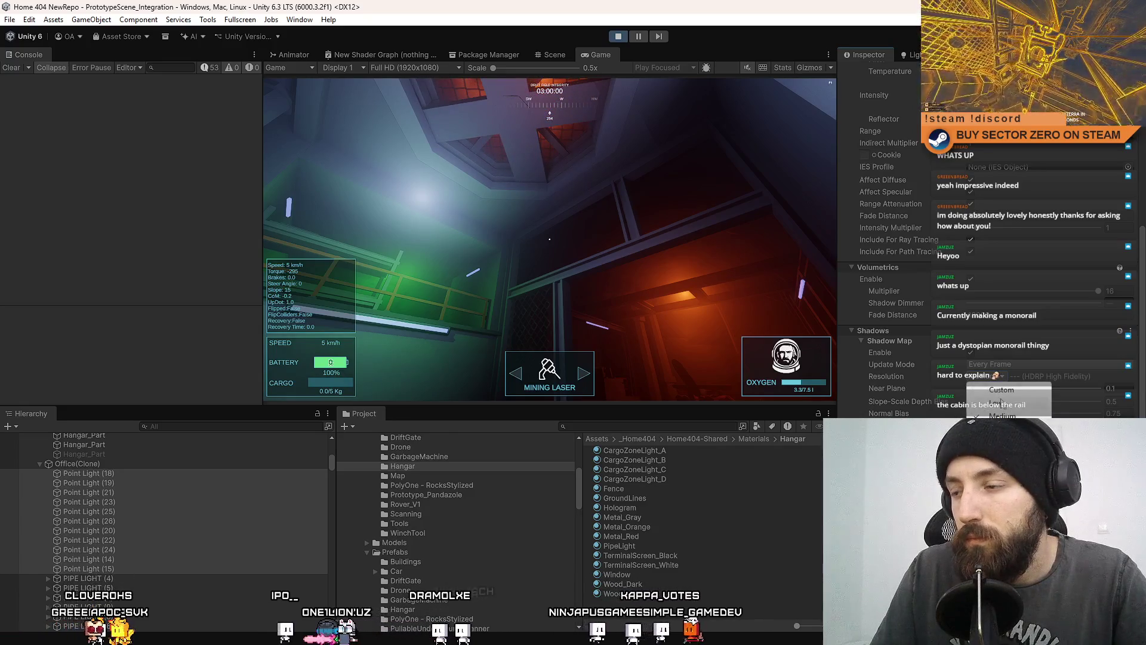
{"action": "left_click", "coordinate": [659, 603]}
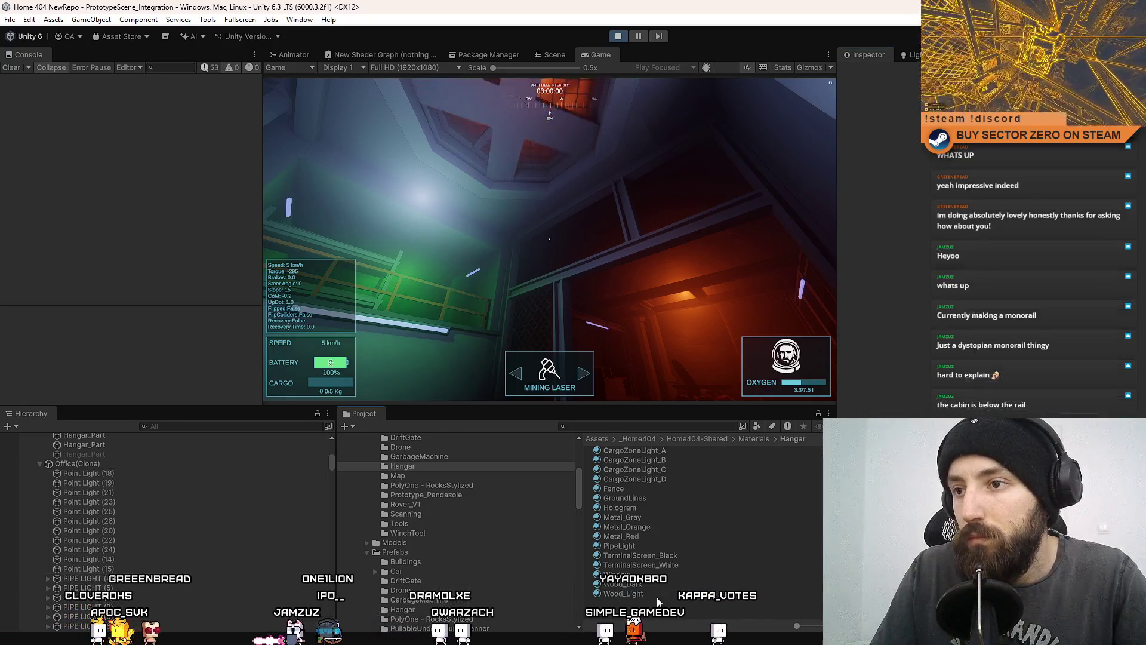
- Toggle the game fullscreen with F10, enable the Stats overlay, then return to fullscreen
{"action": "left_click", "coordinate": [724, 240]}
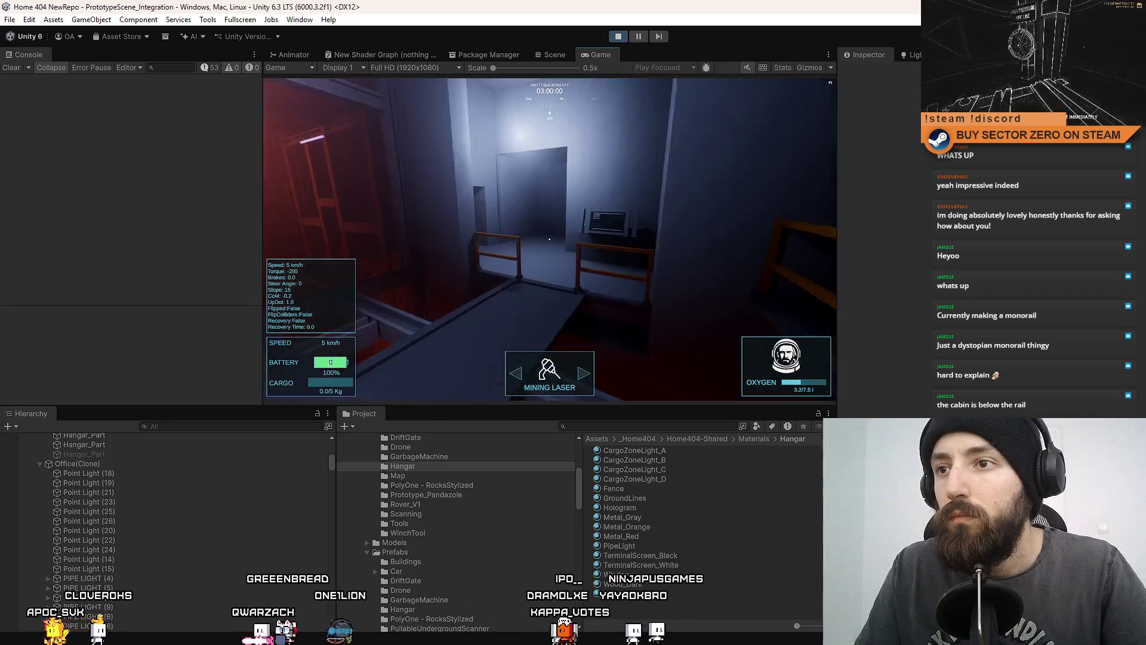
{"action": "key", "text": "F10"}
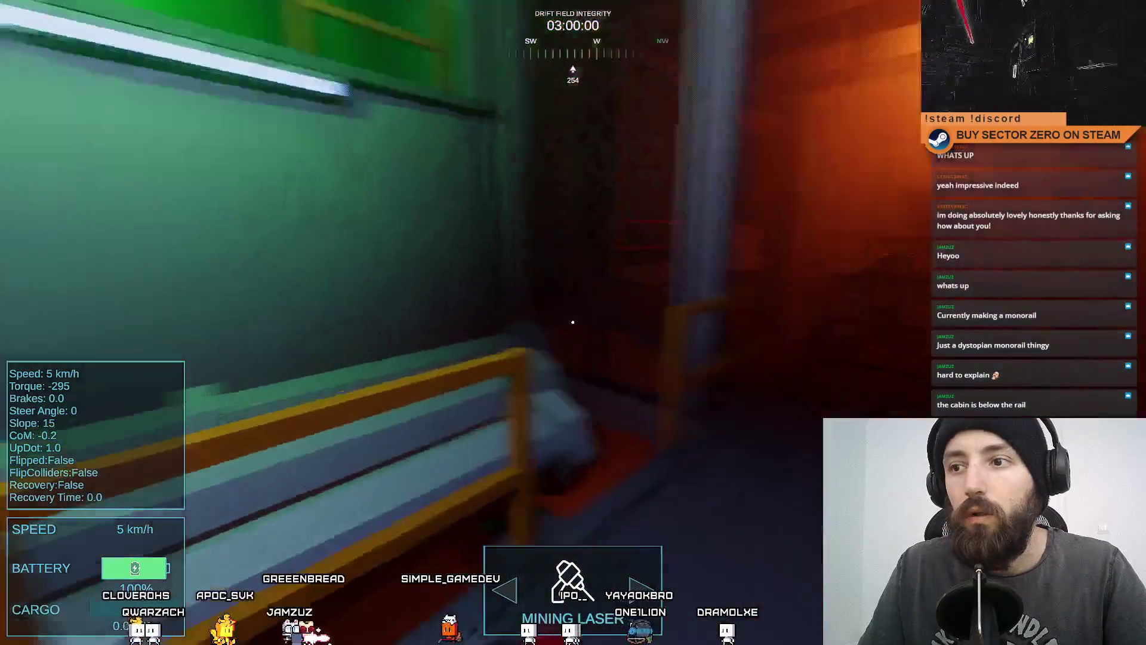
{"action": "key", "text": "F10"}
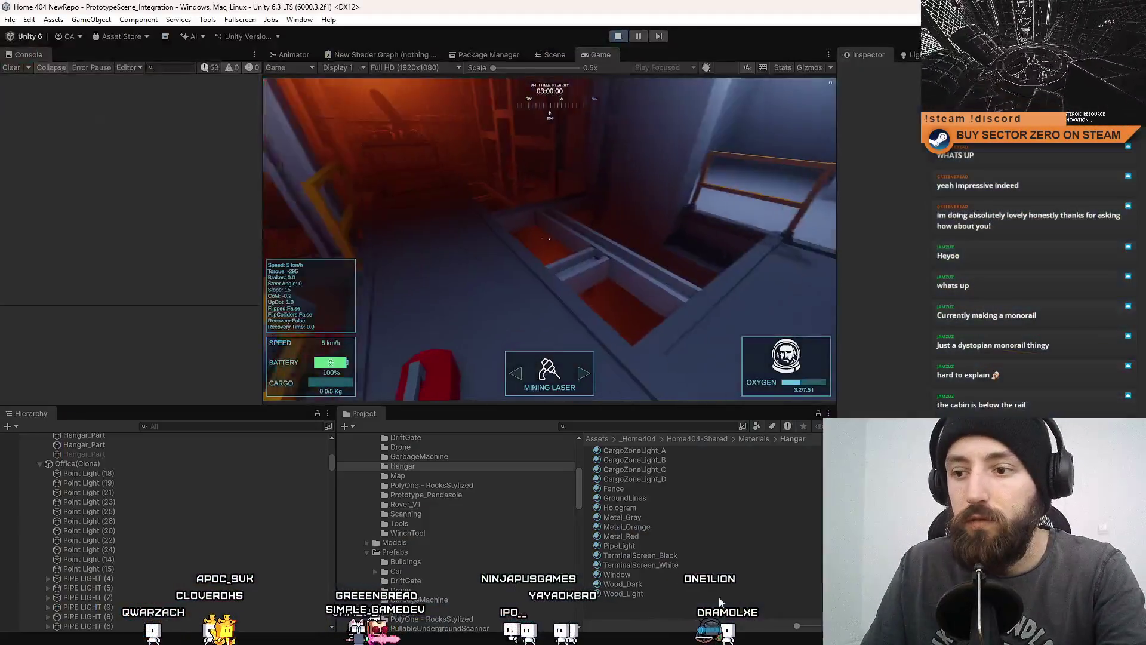
{"action": "key", "text": "F10"}
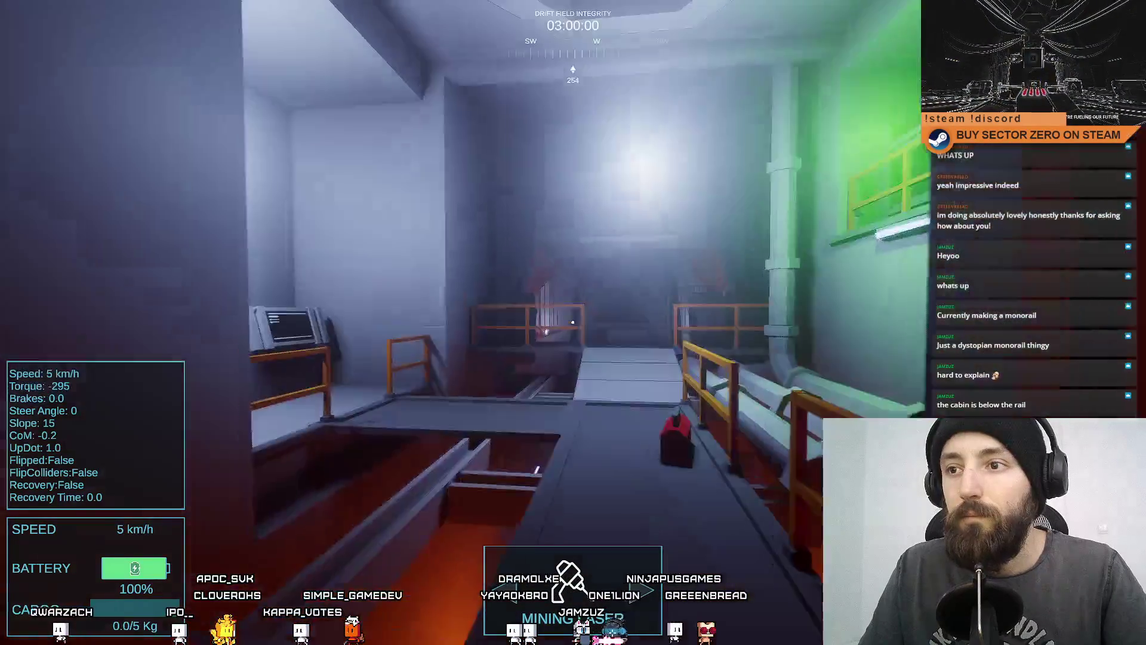
{"action": "key", "text": "F10"}
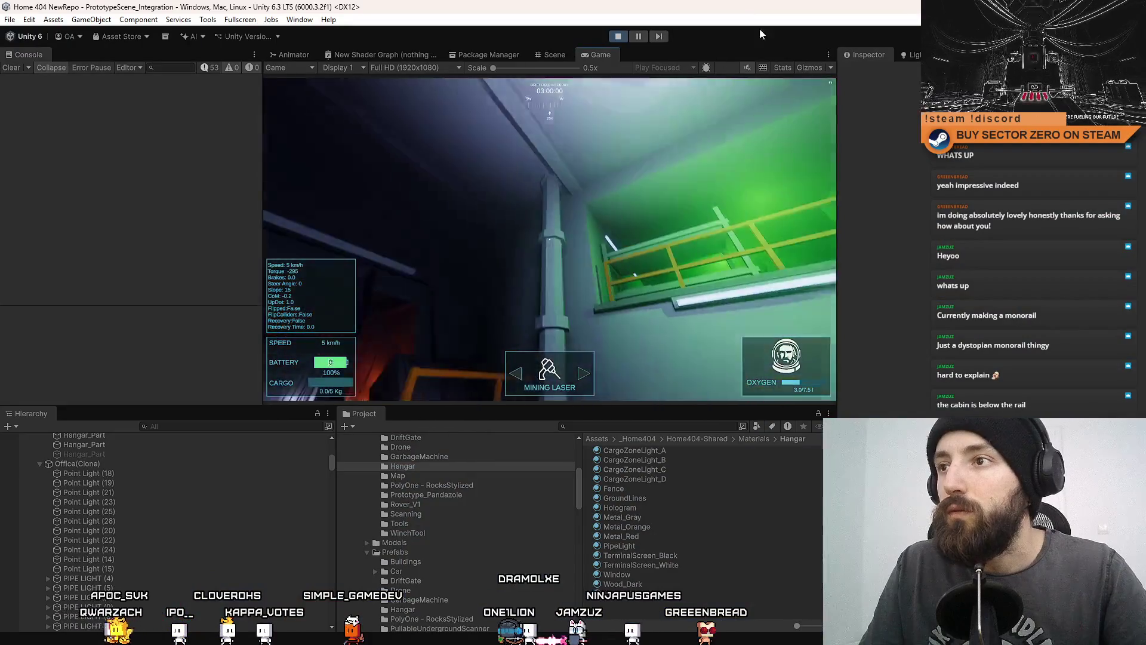
{"action": "left_click", "coordinate": [781, 67]}
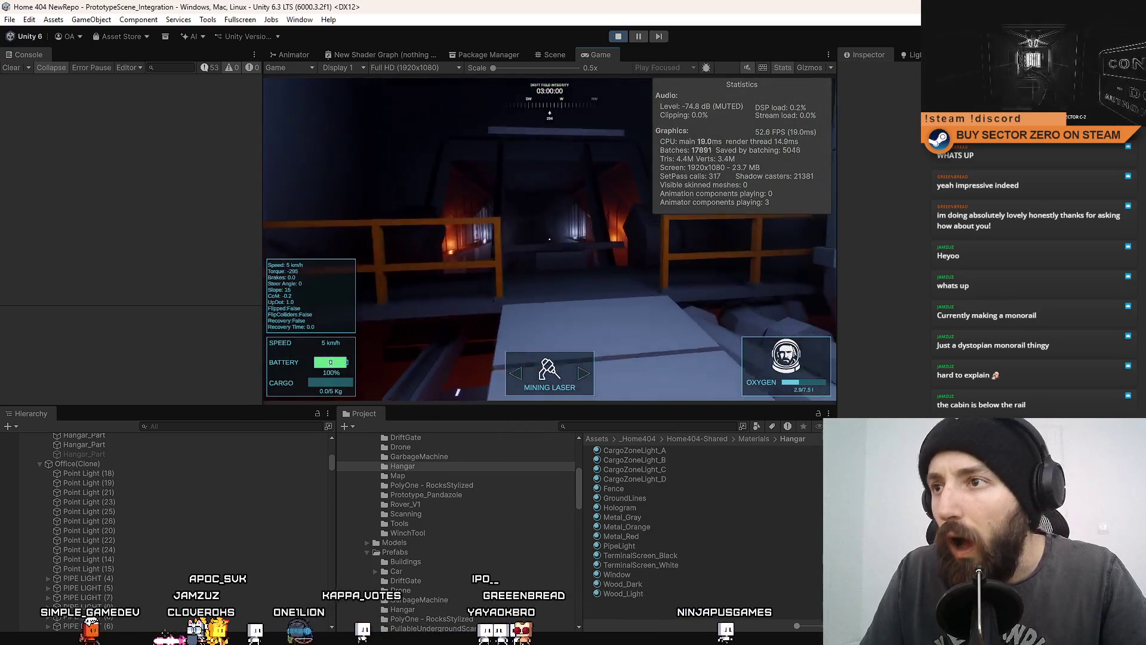
{"action": "key", "text": "F10"}
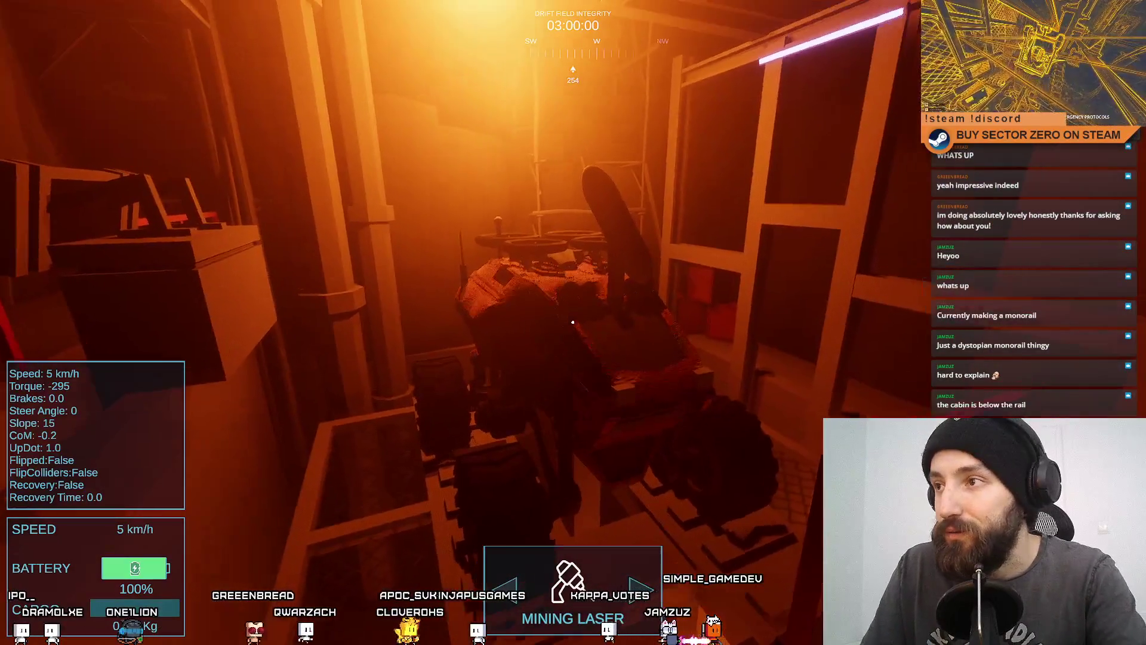
- Leave fullscreen and delete the CarDummy rover in the Scene view
{"action": "key", "text": "F10"}
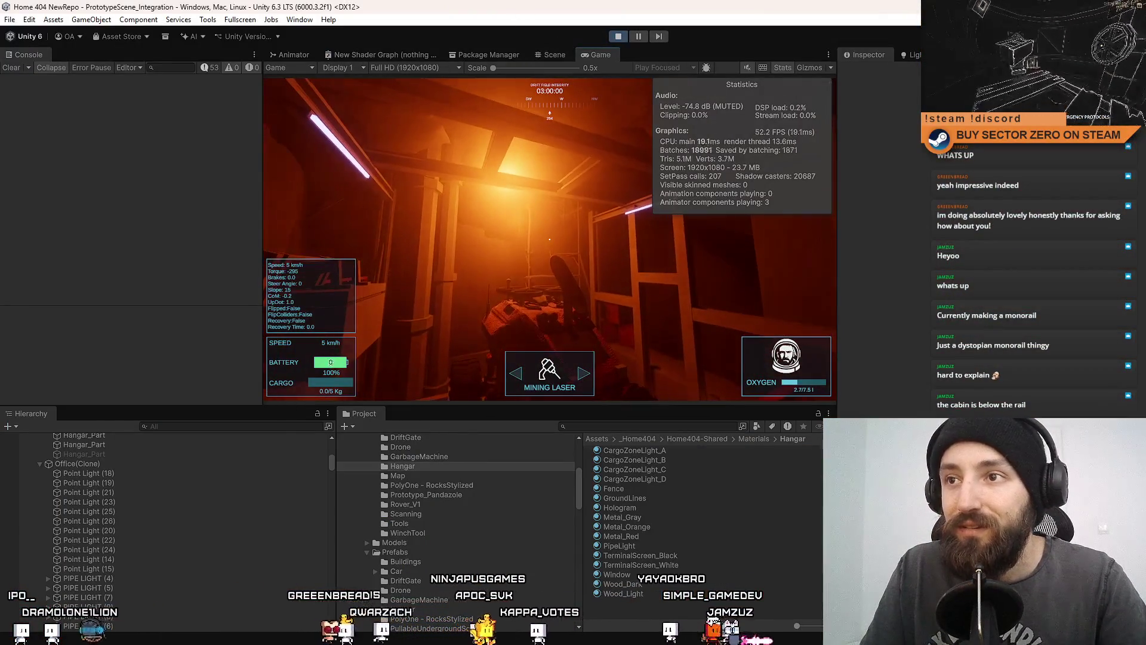
{"action": "left_click", "coordinate": [550, 55]}
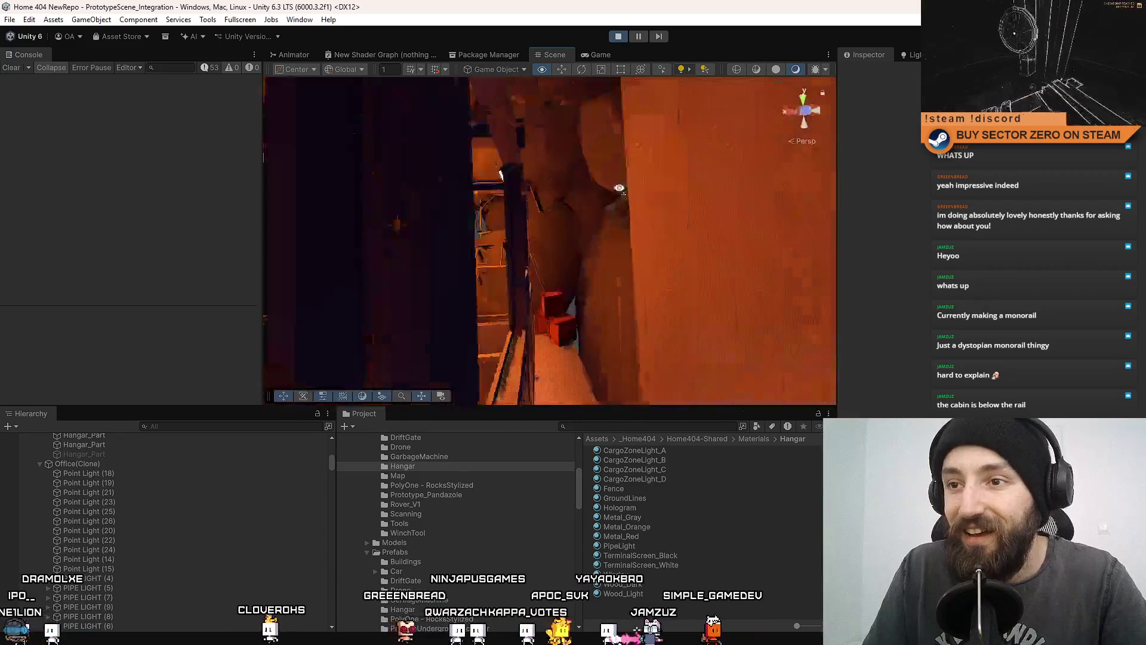
{"action": "left_click", "coordinate": [521, 288]}
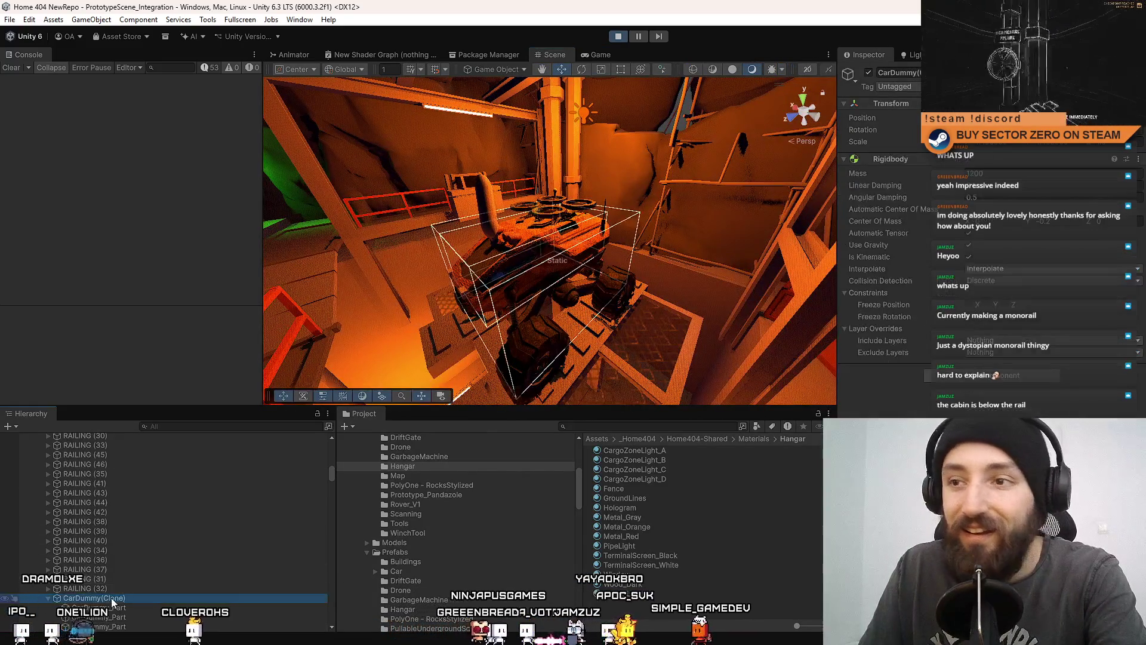
{"action": "key", "text": "Delete"}
- Walk the player forward past the stairs toward the pillared wall and walkway
{"action": "left_click", "coordinate": [617, 58]}
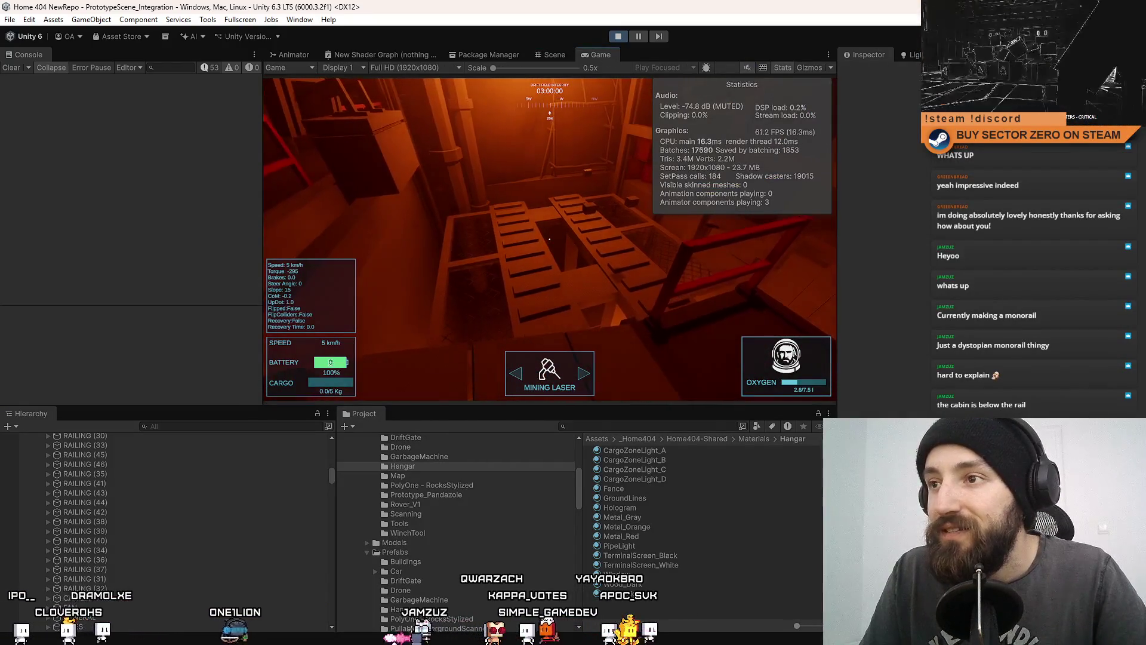
{"action": "key", "text": "w"}
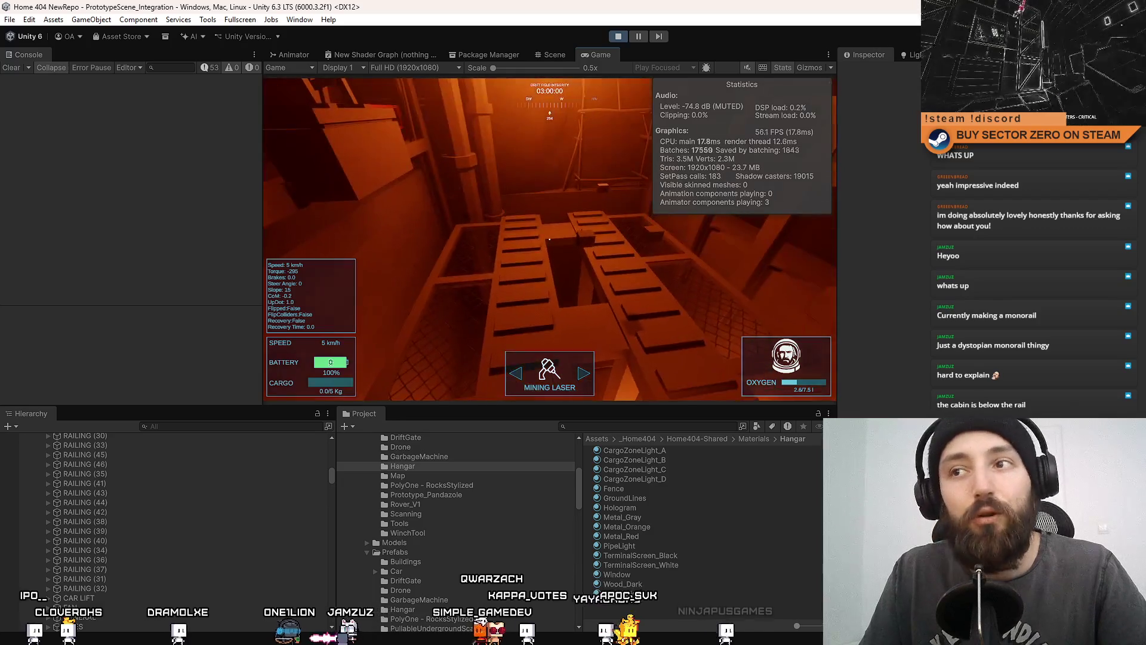
{"action": "key", "text": "w"}
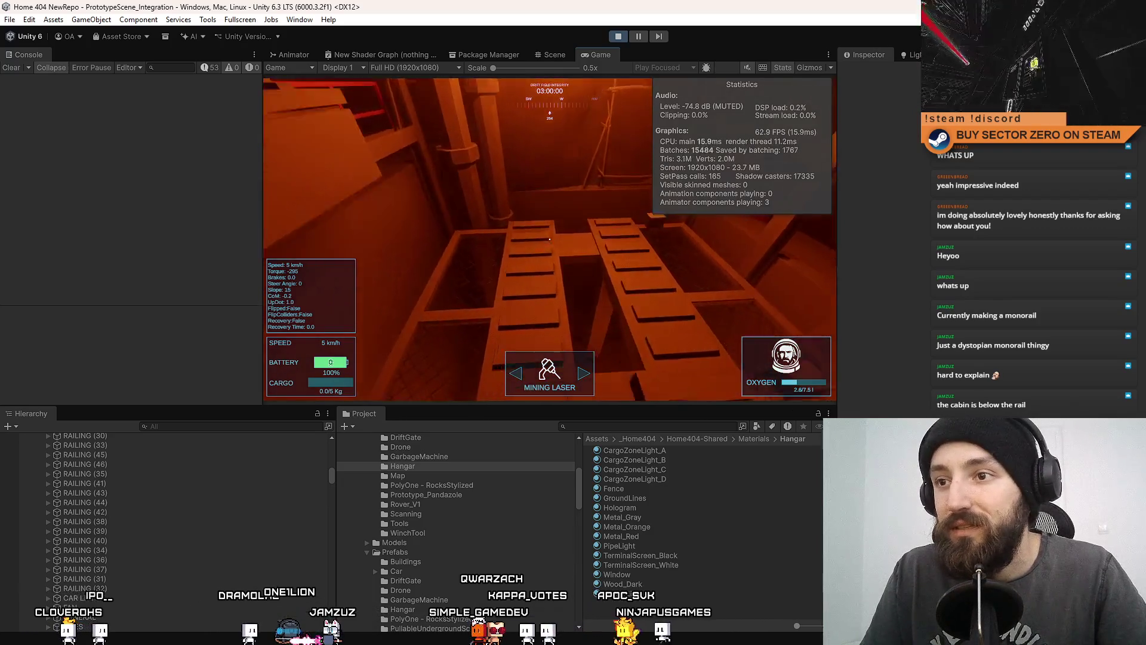
{"action": "key", "text": "w"}
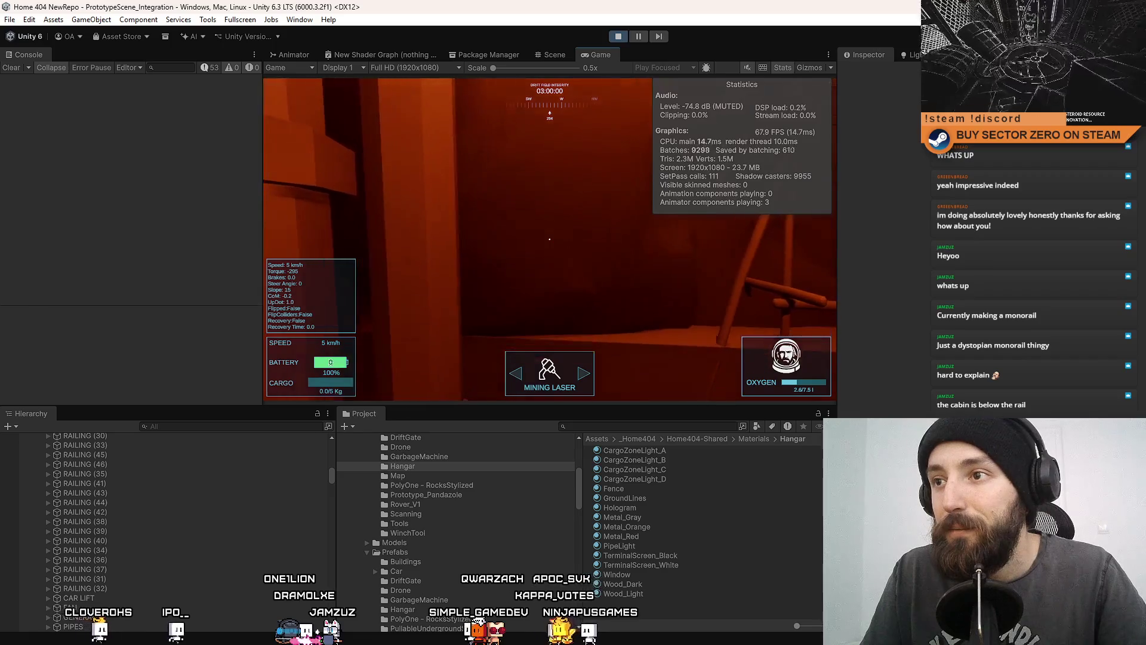
{"action": "key", "text": "w"}
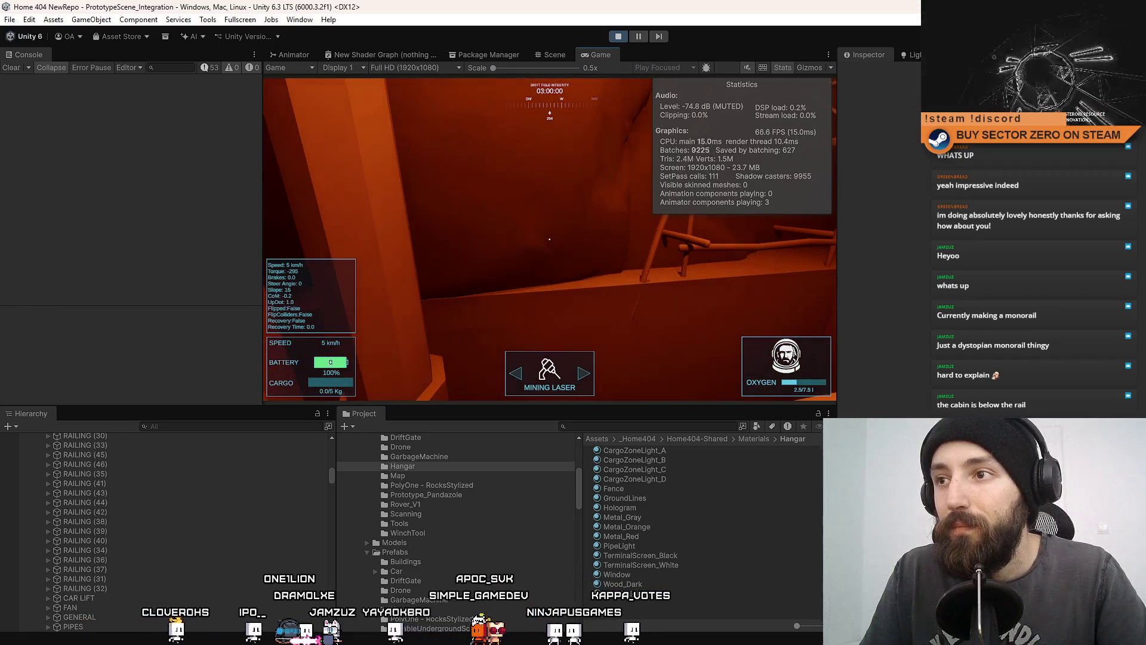
{"action": "key", "text": "w"}
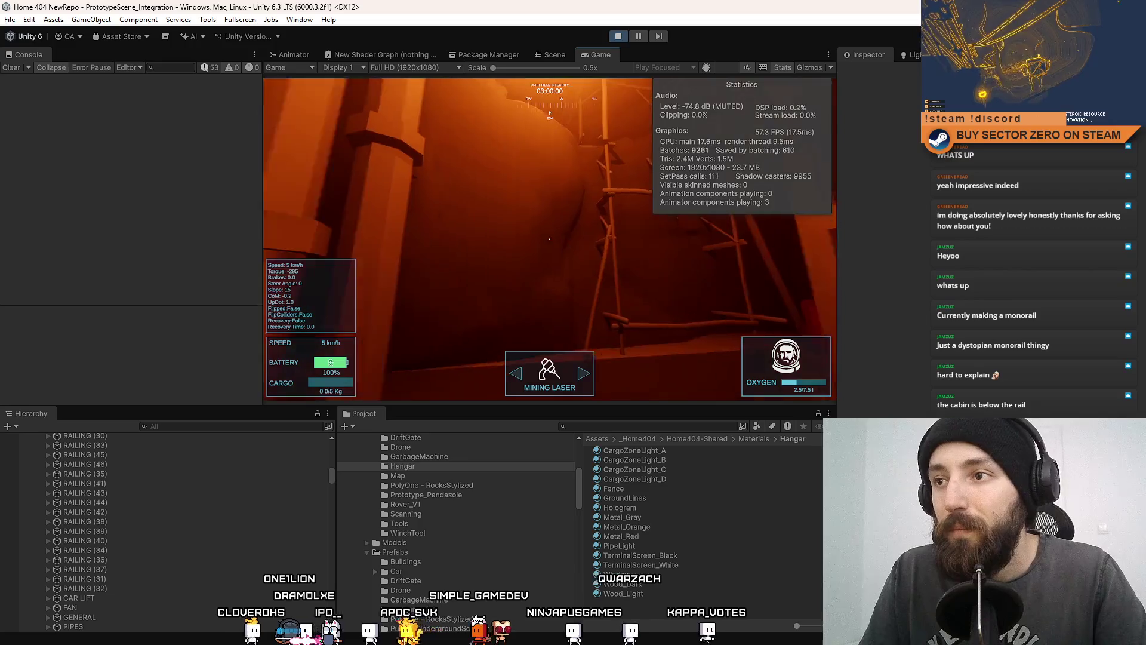
{"action": "key", "text": "Escape"}
- Switch to the Scene view of the hangar corridor and stop Play mode
{"action": "left_click", "coordinate": [555, 55]}
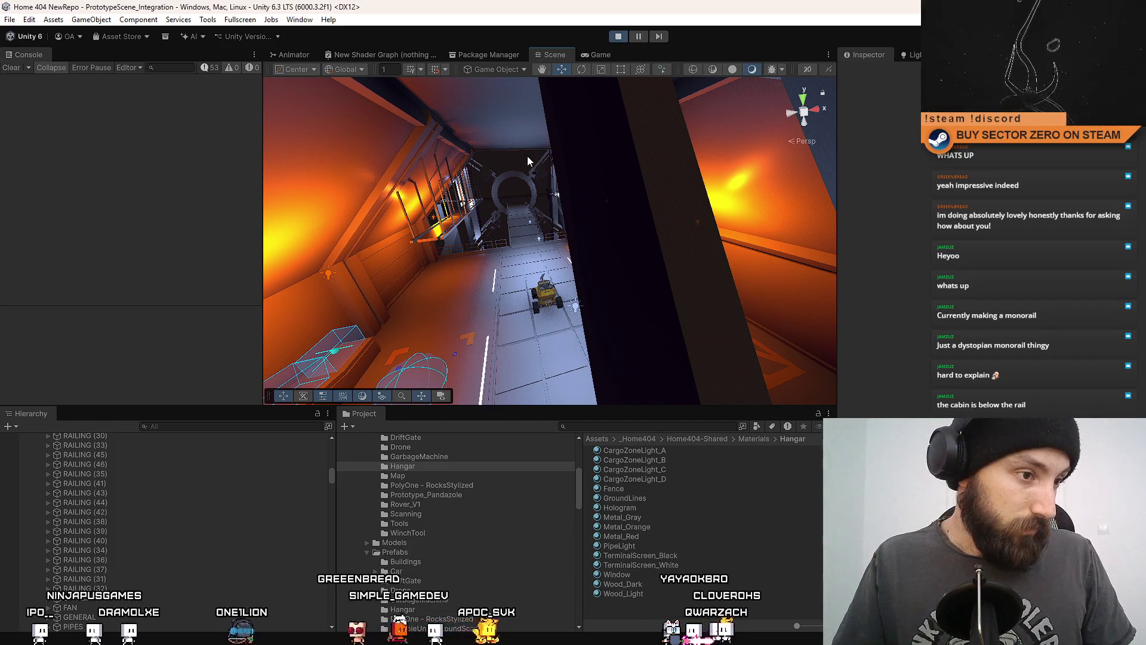
{"action": "left_click", "coordinate": [619, 35]}
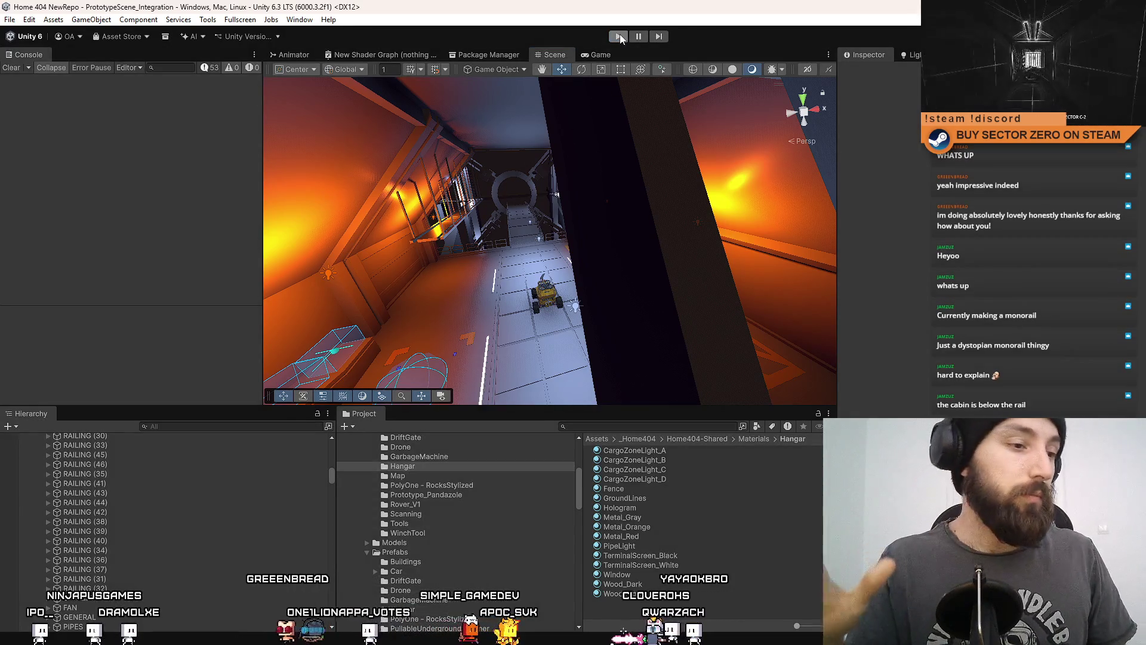